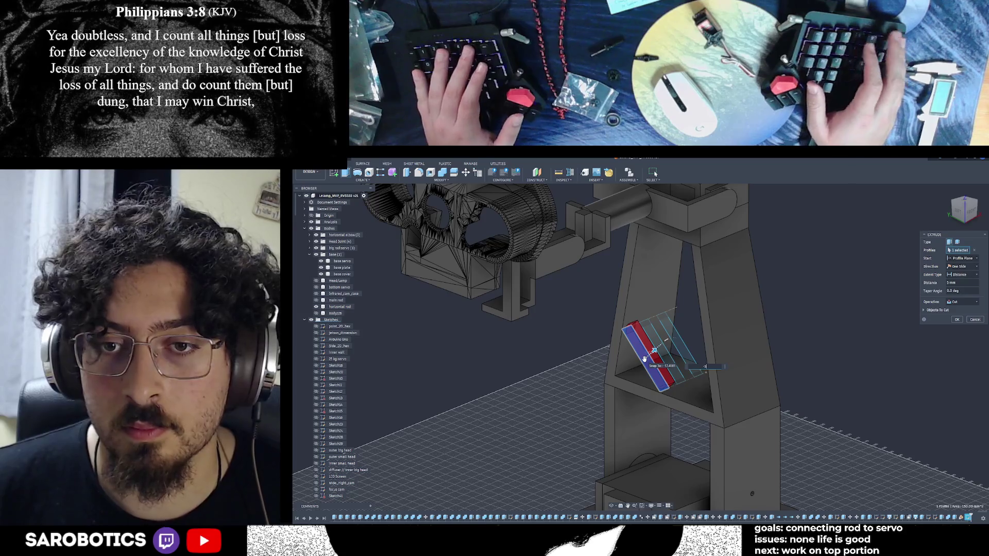
- Extrude the slanted plate profile as a Join operation, adding material to the shelf
drag(645, 358, 636, 365)
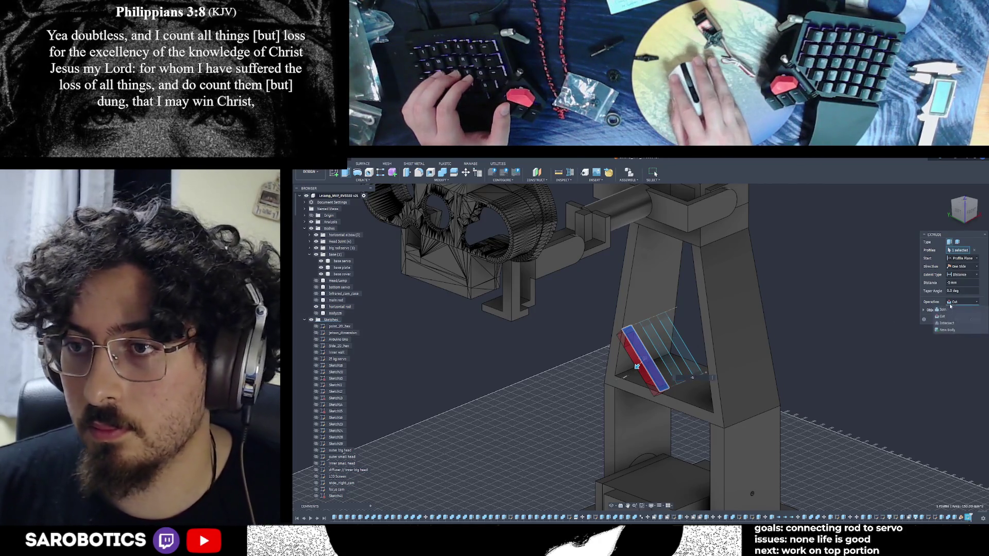
click(946, 311)
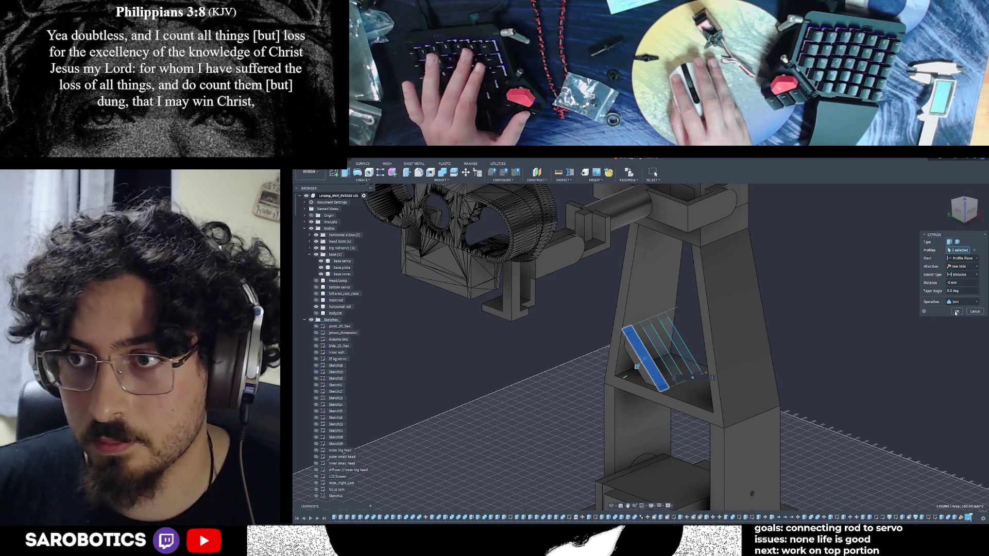
key(Return)
scroll(316, 495, down, 10)
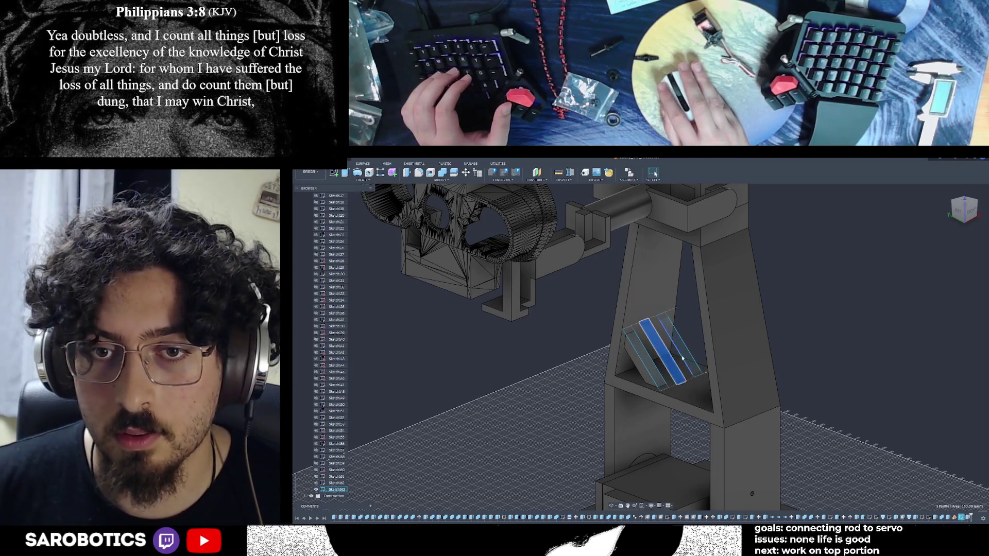
- Extrude the two remaining slanted profiles into solid plates
key(e)
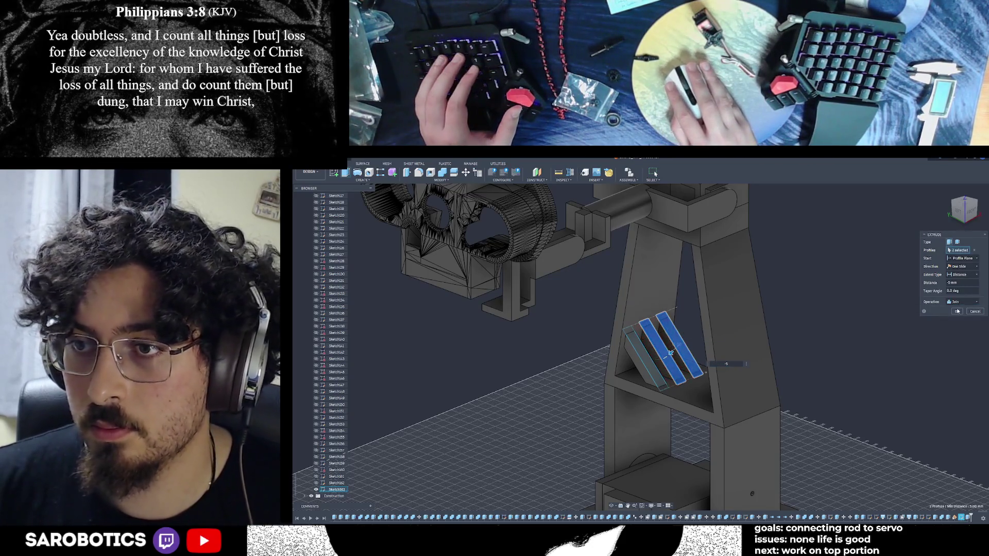
key(Return)
scroll(678, 477, down, 3)
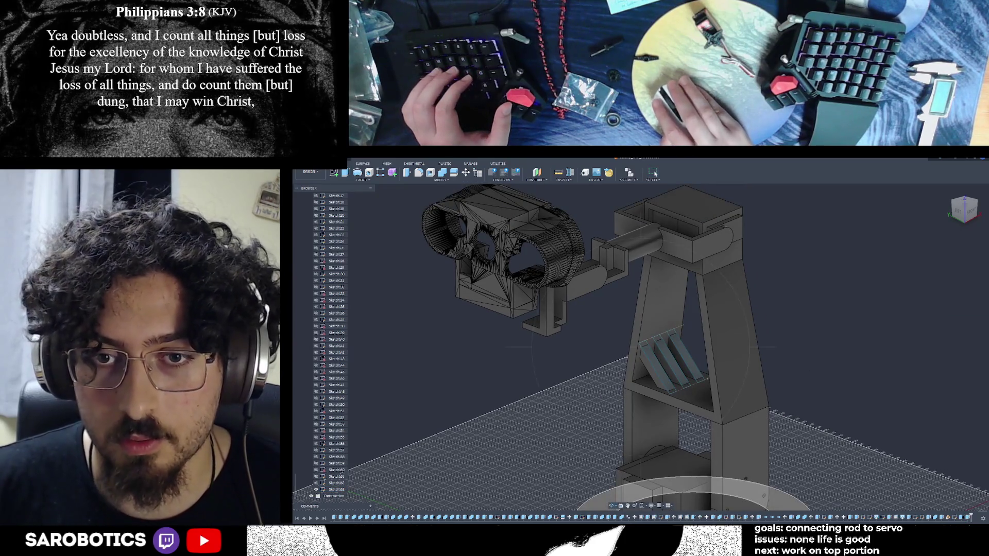
shift+middle_drag(676, 477, 696, 349)
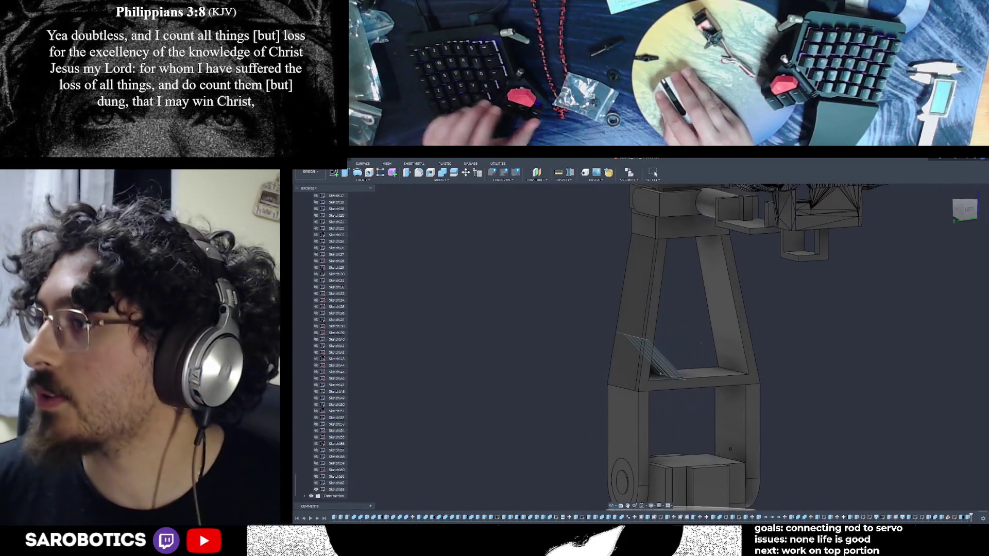
shift+middle_drag(696, 349, 700, 340)
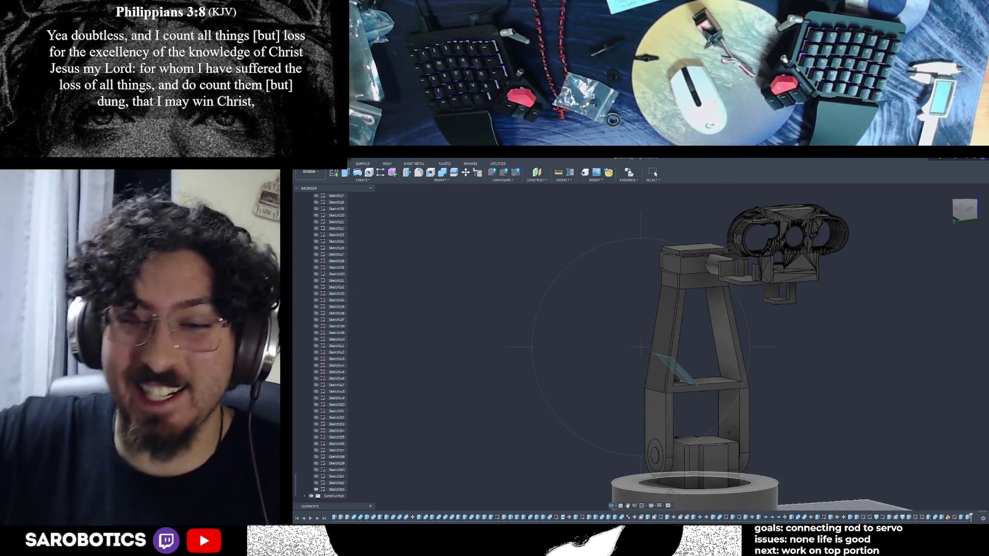
mouse_move(642, 348)
shift+middle_down()
mouse_move(664, 333)
mouse_move(649, 352)
mouse_move(641, 341)
shift+middle_up()
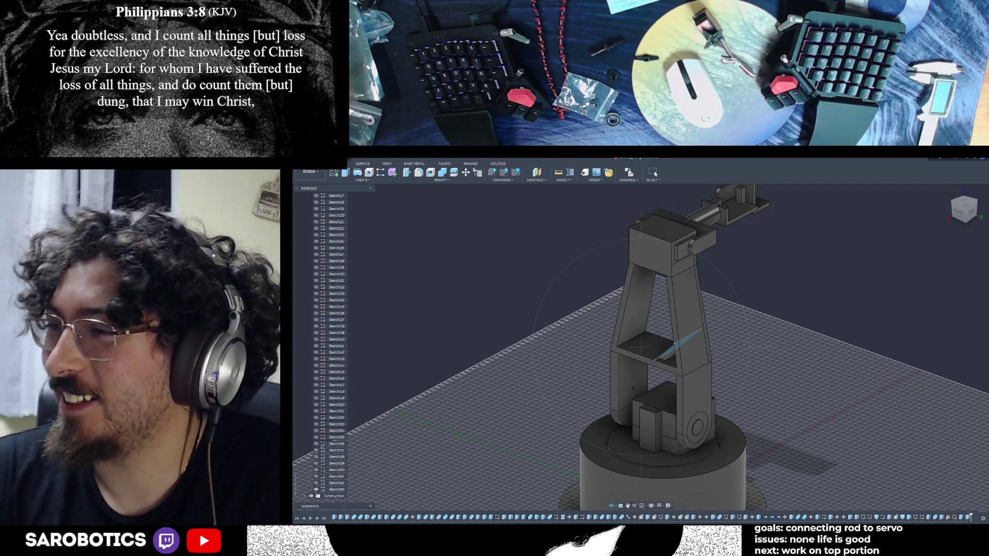
mouse_move(657, 348)
shift+middle_down()
mouse_move(646, 325)
mouse_move(664, 321)
mouse_move(665, 297)
mouse_move(661, 328)
mouse_move(645, 340)
mouse_move(649, 324)
mouse_move(661, 328)
mouse_move(661, 344)
shift+middle_up()
scroll(657, 340, up, 2)
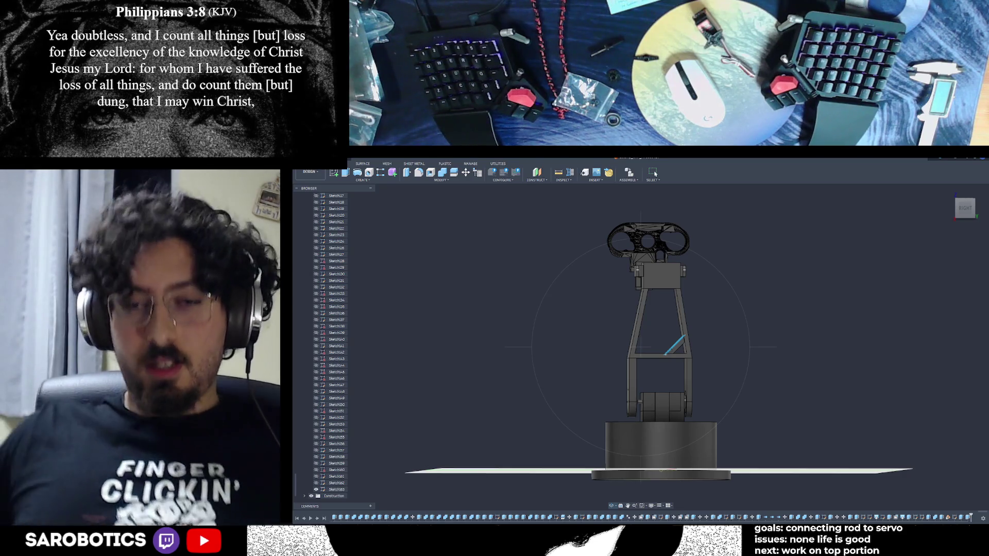
mouse_move(661, 348)
shift+middle_down()
mouse_move(680, 348)
mouse_move(642, 348)
mouse_move(657, 332)
shift+middle_up()
scroll(661, 351, up, 3)
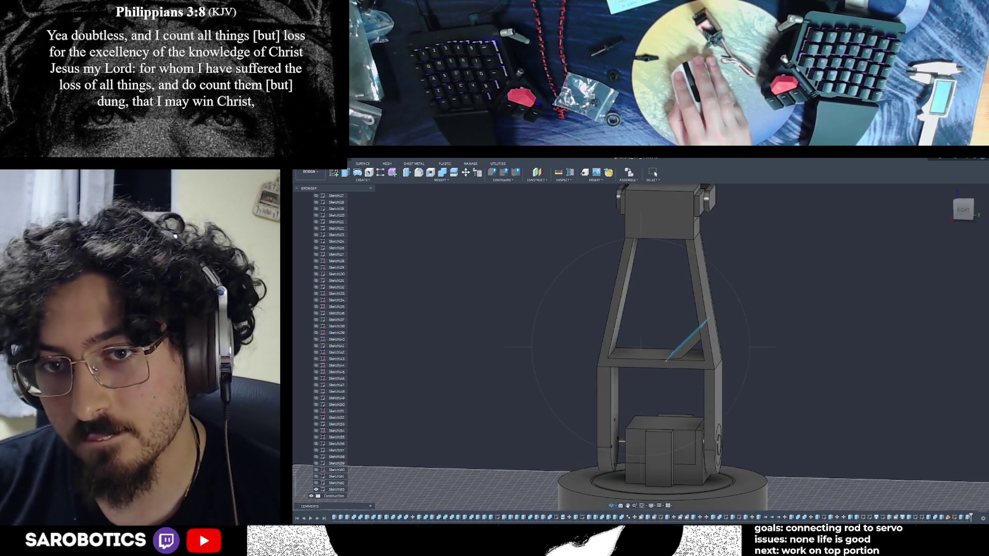
mouse_move(642, 348)
shift+middle_down()
mouse_move(610, 348)
mouse_move(635, 344)
mouse_move(665, 310)
shift+middle_up()
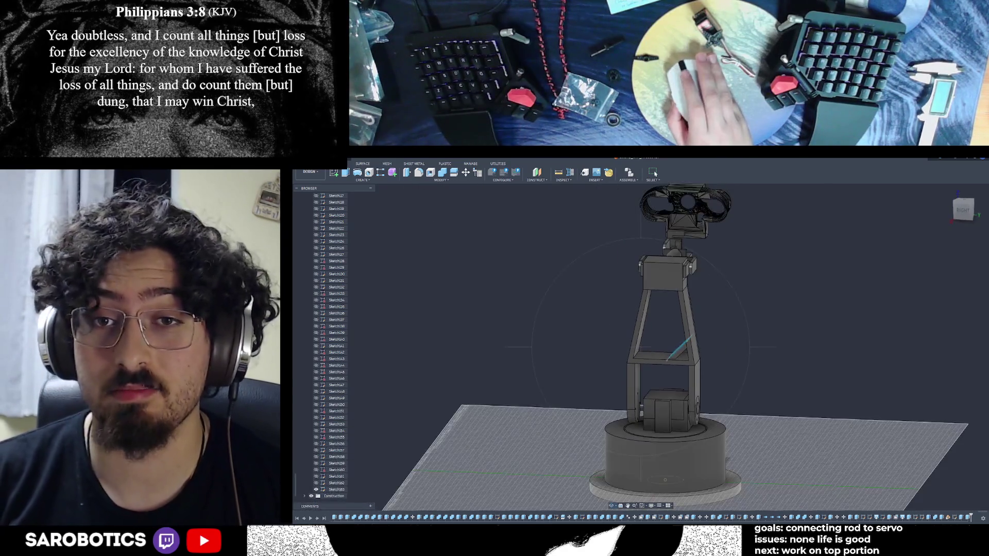
mouse_move(665, 309)
shift+middle_down()
mouse_move(634, 332)
mouse_move(665, 309)
shift+middle_up()
mouse_move(665, 348)
shift+middle_down()
mouse_move(649, 333)
mouse_move(665, 318)
mouse_move(649, 340)
mouse_move(649, 325)
mouse_move(641, 332)
mouse_move(692, 353)
shift+middle_up()
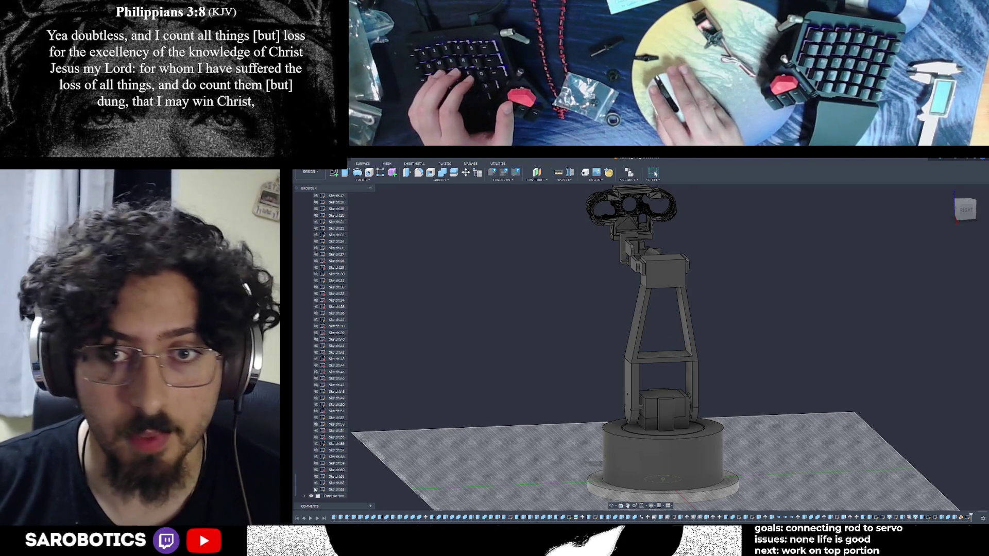
scroll(566, 470, down, 3)
mouse_move(605, 446)
shift+middle_down()
mouse_move(587, 325)
mouse_move(663, 347)
mouse_move(957, 354)
shift+middle_up()
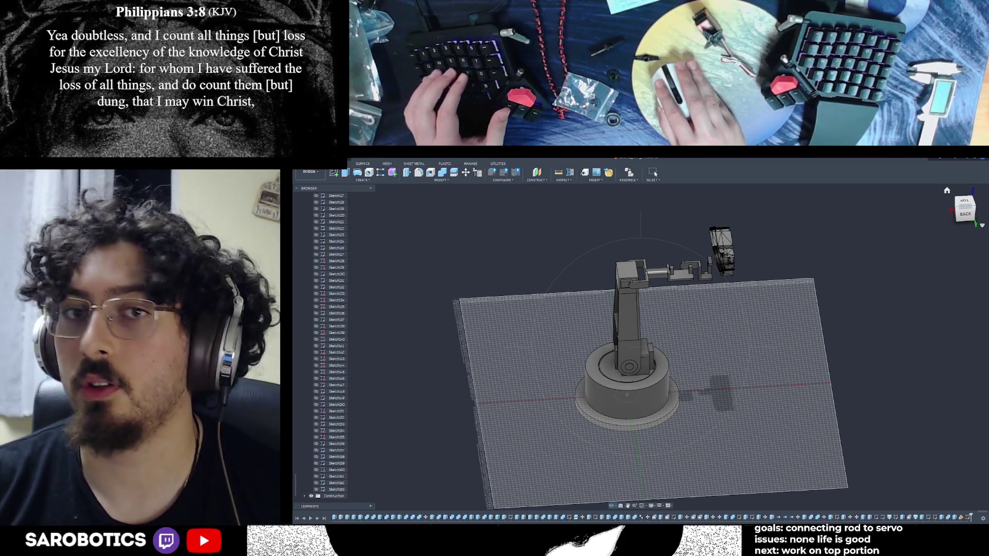
shift+middle_drag(641, 348, 696, 324)
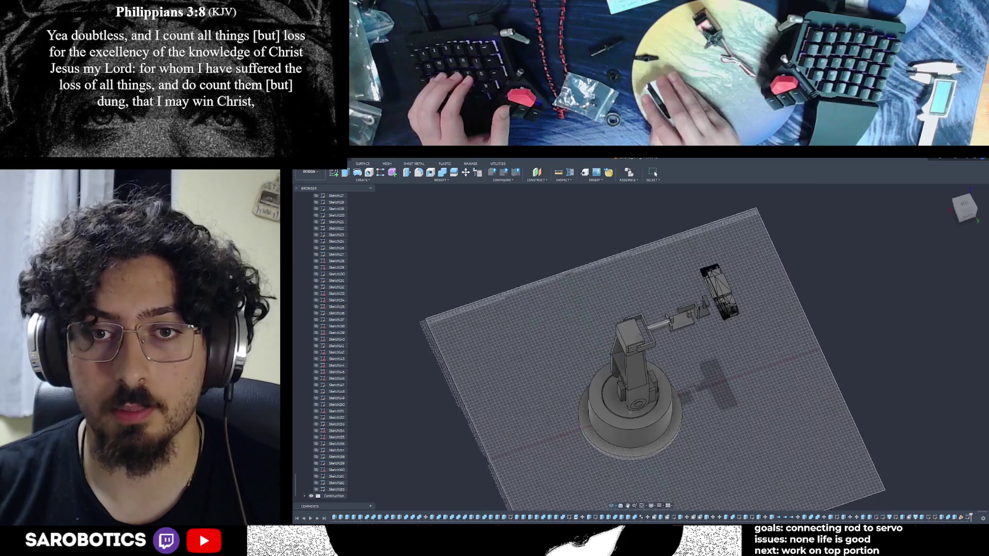
scroll(642, 348, up, 5)
mouse_move(642, 348)
shift+middle_down()
mouse_move(742, 324)
mouse_move(664, 344)
mouse_move(703, 338)
shift+middle_up()
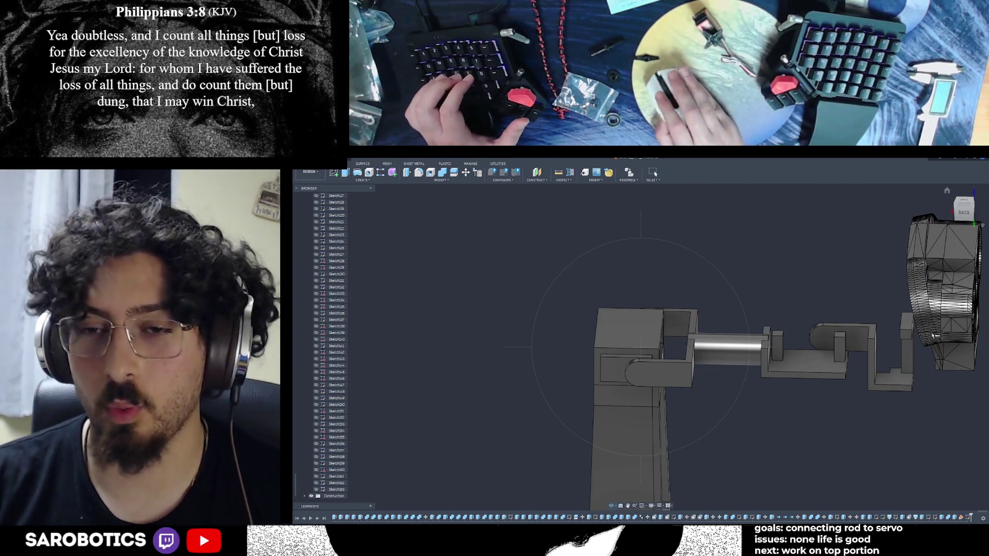
scroll(932, 333, down, 3)
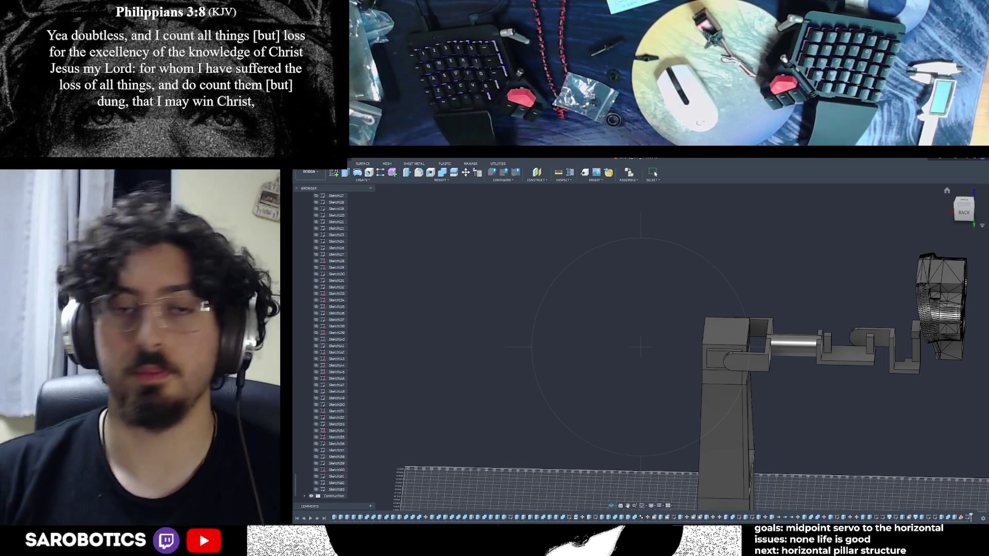
mouse_move(781, 332)
shift+middle_down()
mouse_move(785, 376)
mouse_move(773, 403)
mouse_move(758, 340)
shift+middle_up()
scroll(772, 403, up, 5)
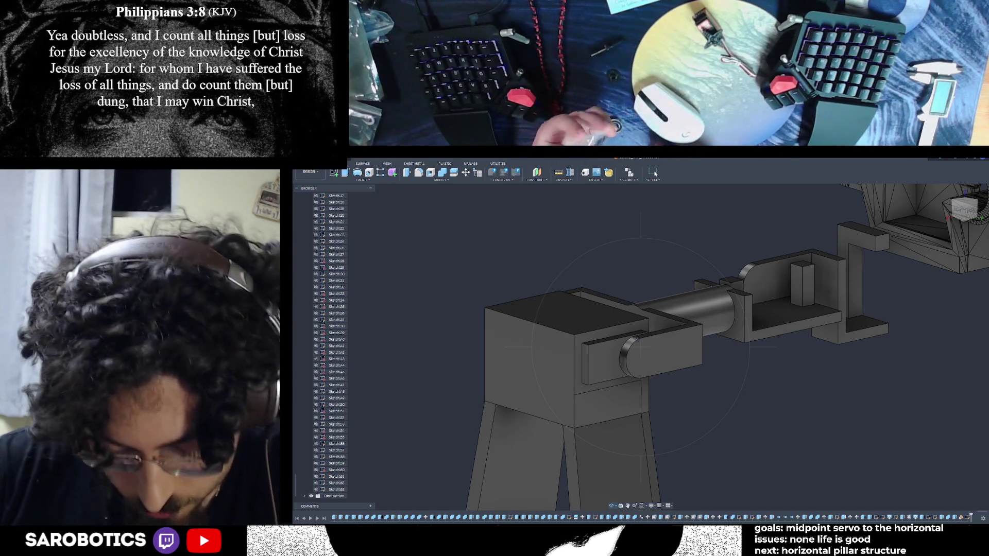
mouse_move(642, 387)
shift+middle_down()
mouse_move(651, 457)
mouse_move(642, 347)
mouse_move(587, 352)
shift+middle_up()
scroll(649, 456, up, 3)
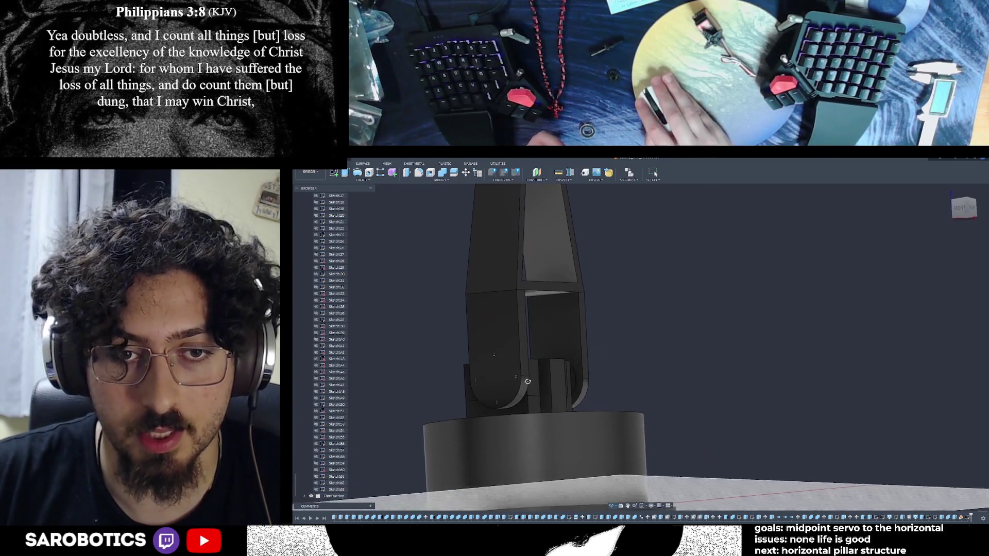
scroll(587, 351, down, 5)
mouse_move(587, 351)
shift+middle_down()
mouse_move(641, 348)
mouse_move(606, 317)
shift+middle_up()
scroll(642, 347, down, 2)
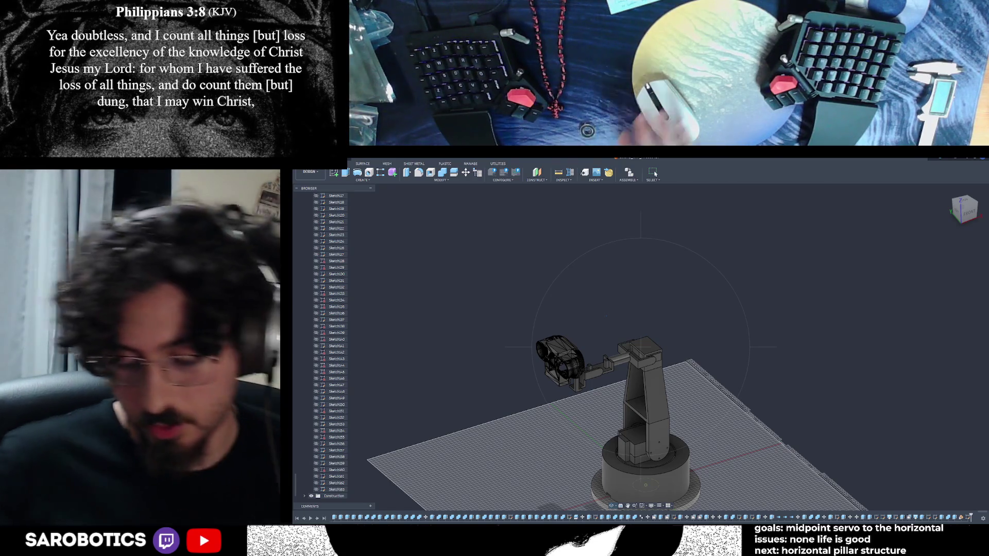
mouse_move(772, 516)
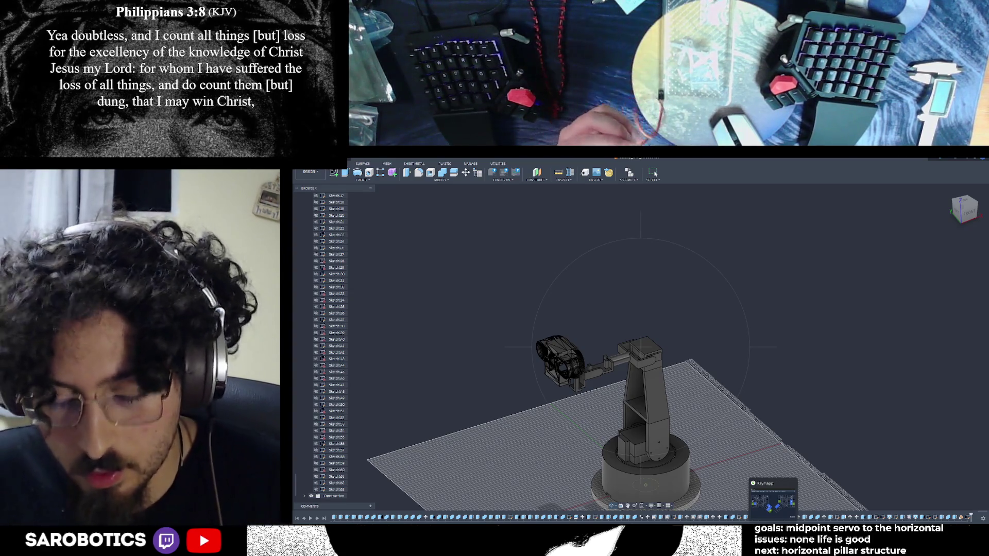
scroll(680, 356, down, 2)
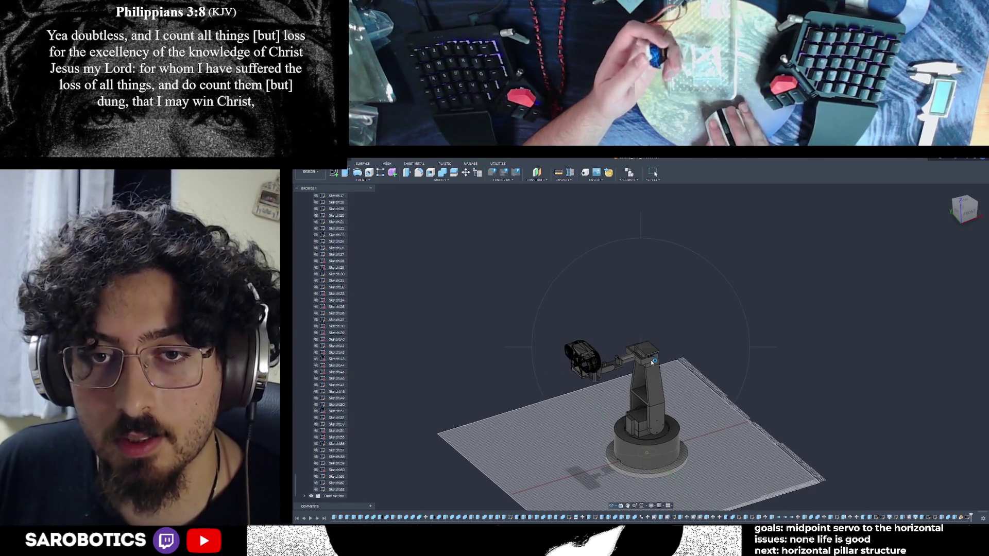
scroll(664, 371, up, 2)
scroll(665, 371, up, 2)
scroll(665, 372, up, 2)
scroll(665, 356, up, 3)
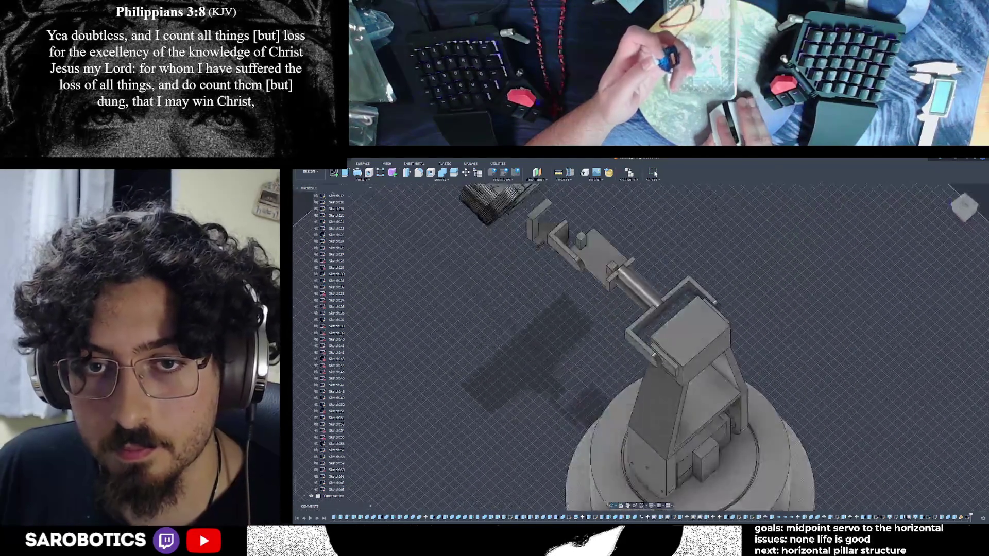
scroll(665, 355, down, 3)
scroll(664, 356, up, 3)
shift+middle_drag(664, 356, 703, 344)
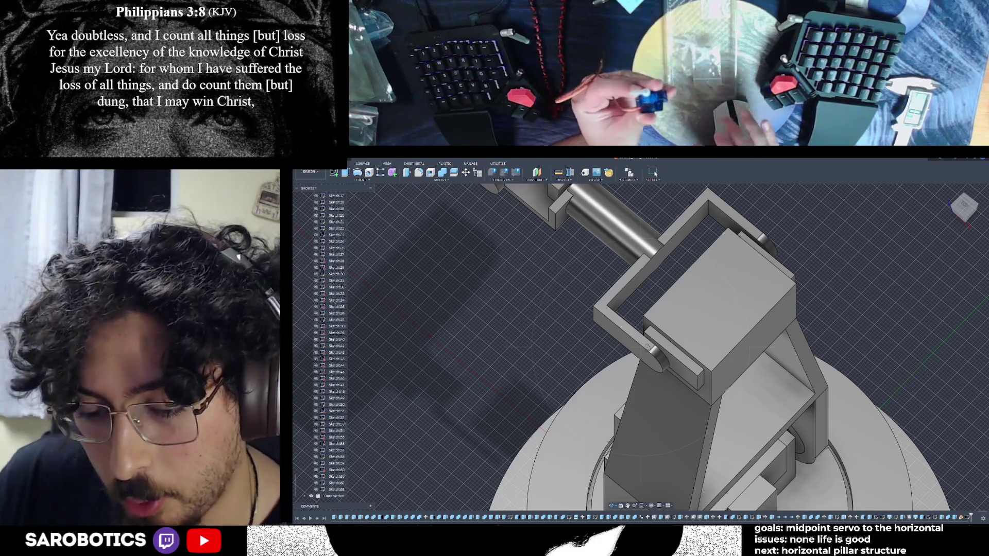
mouse_move(648, 347)
shift+middle_down()
mouse_move(588, 332)
mouse_move(542, 363)
mouse_move(556, 348)
mouse_move(556, 387)
shift+middle_up()
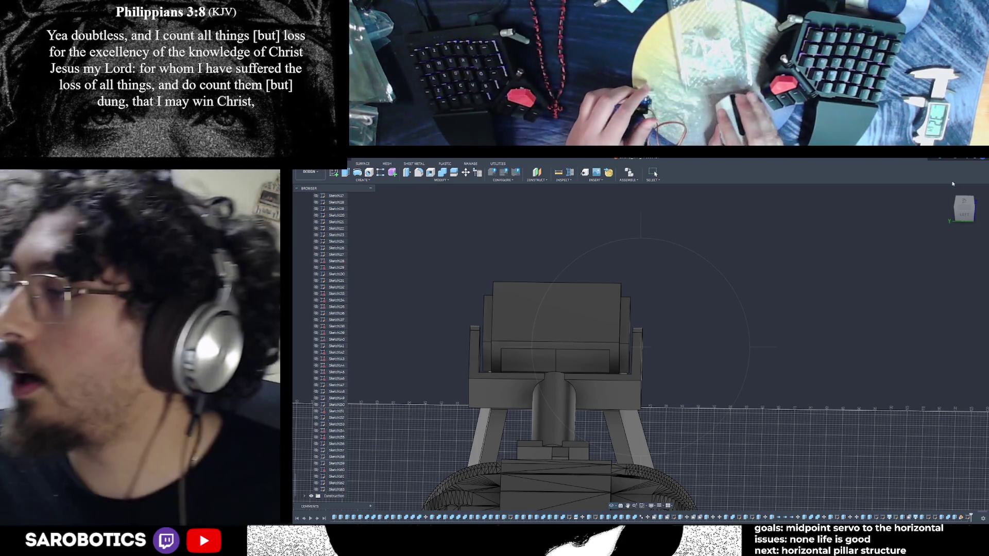
mouse_move(641, 348)
shift+middle_down()
mouse_move(625, 436)
mouse_move(622, 333)
shift+middle_up()
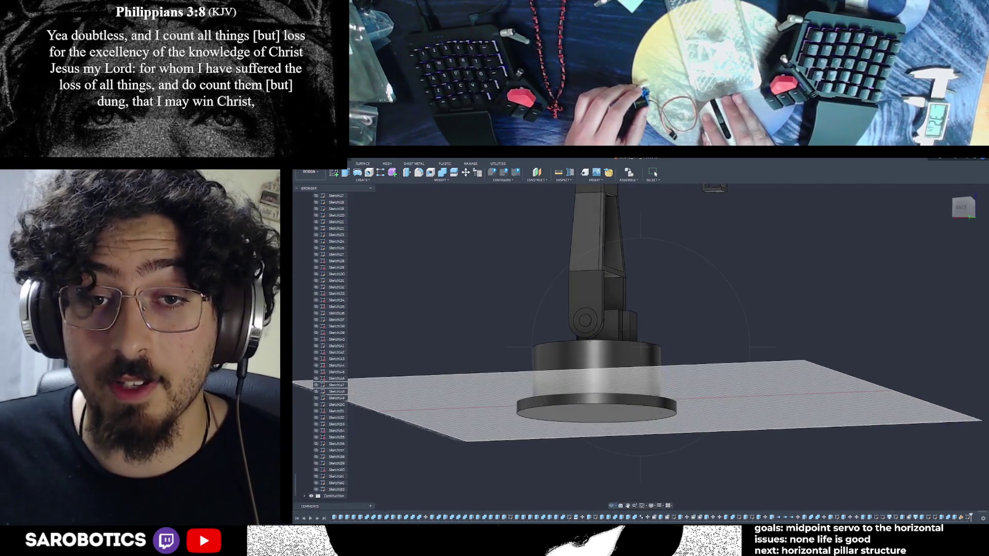
scroll(622, 333, down, 5)
mouse_move(622, 333)
shift+middle_down()
mouse_move(633, 324)
mouse_move(635, 355)
shift+middle_up()
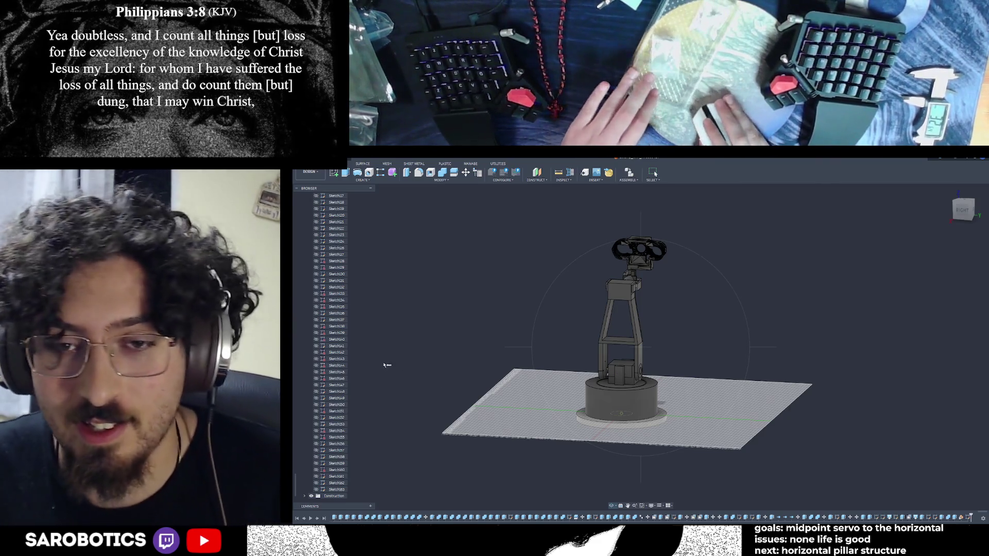
shift+middle_drag(390, 367, 633, 348)
scroll(664, 371, up, 5)
scroll(664, 347, down, 3)
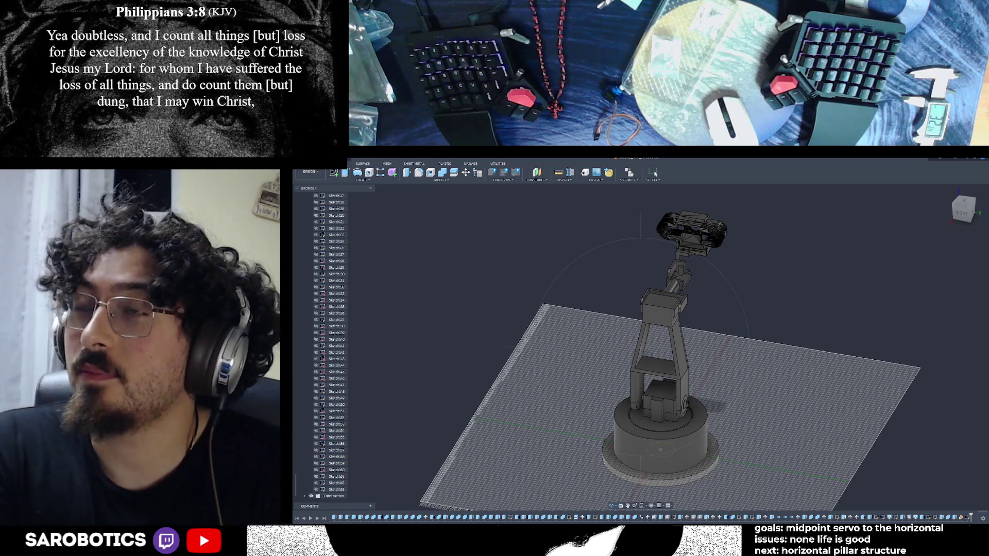
mouse_move(664, 349)
shift+middle_down()
mouse_move(665, 309)
mouse_move(665, 371)
mouse_move(665, 360)
shift+middle_up()
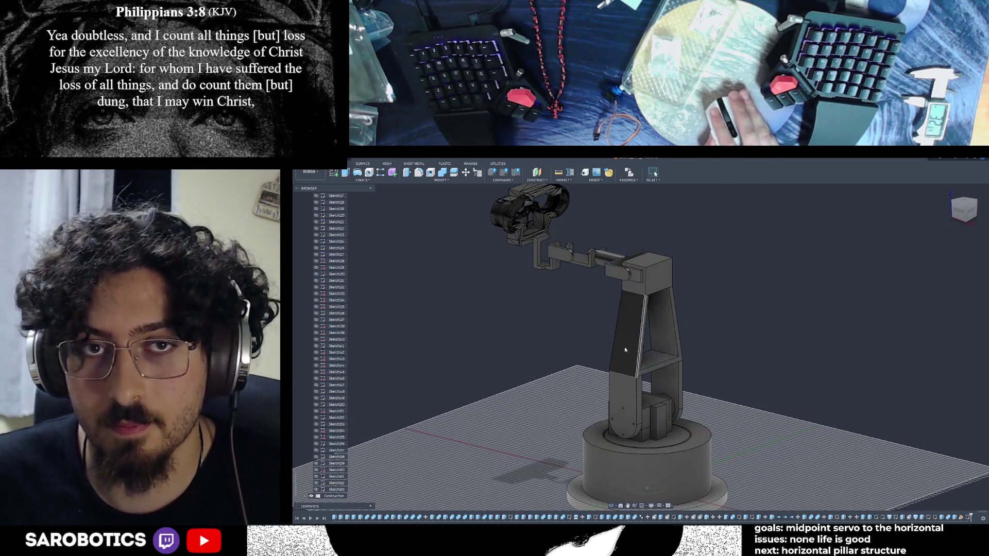
- Measure from the pillar's top edge down to the base circle (about 173 mm)
key(i)
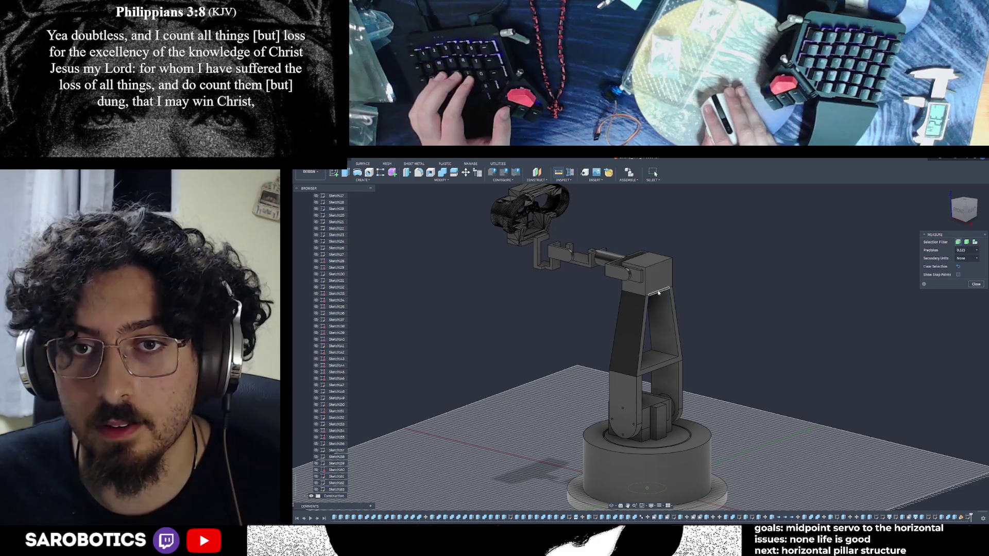
click(654, 265)
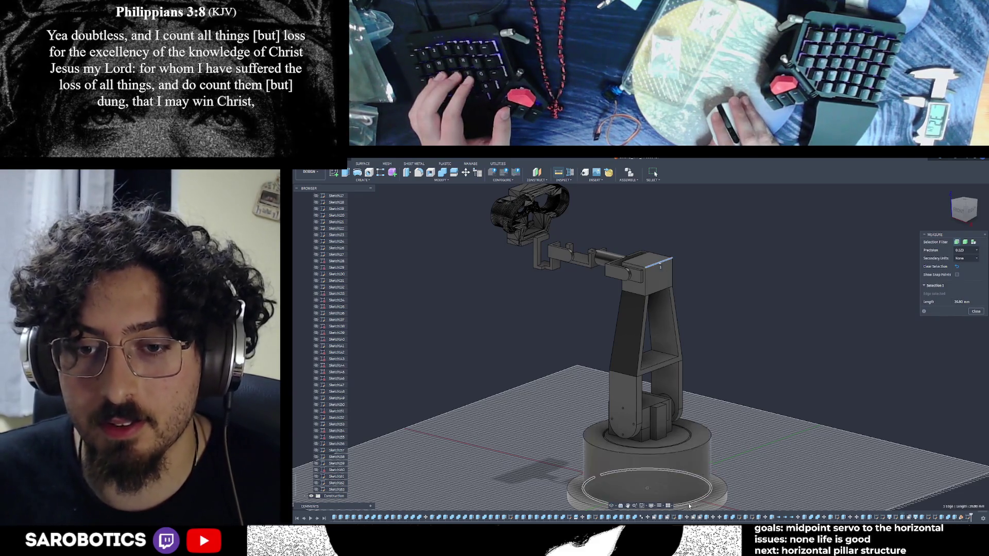
click(674, 448)
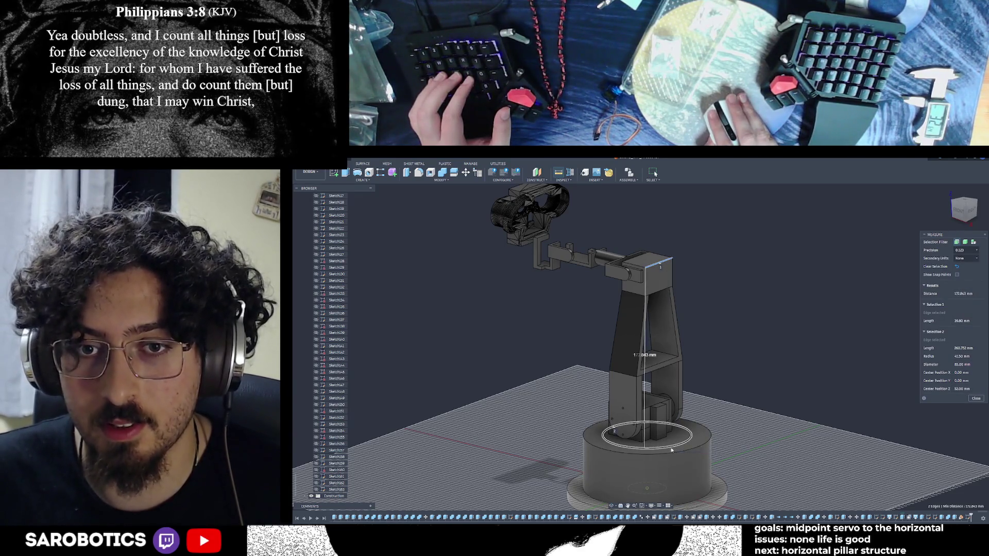
- Return to a front view and clear the measurement selections to start fresh
shift+middle_drag(649, 348, 696, 348)
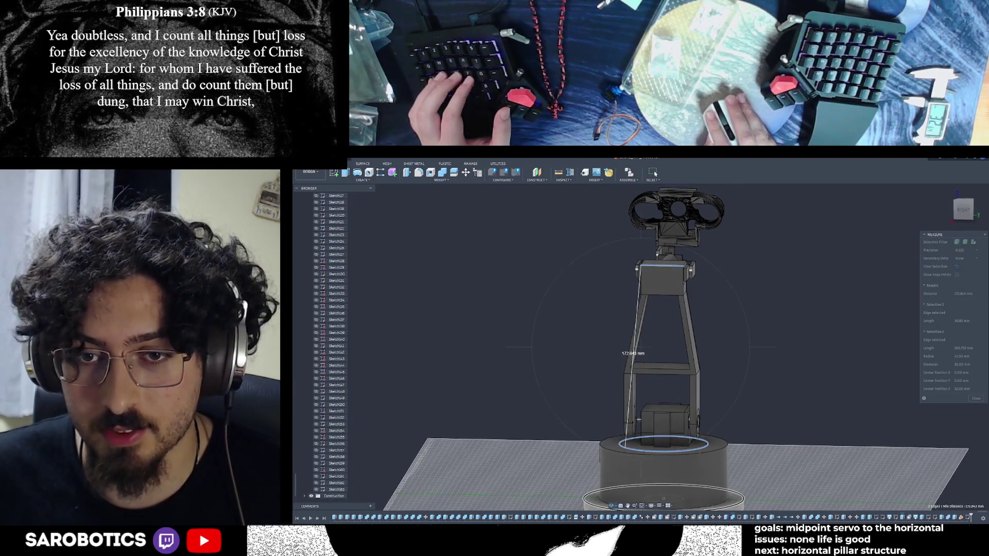
key(Escape)
scroll(719, 371, down, 2)
click(736, 317)
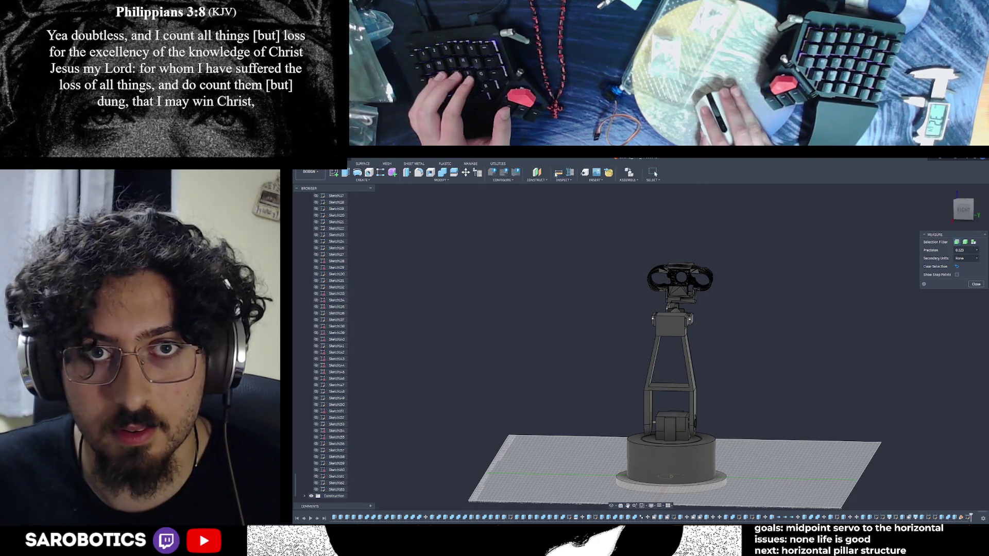
- Measure 224.00 mm from the top servo face down to the base circle centre
click(674, 316)
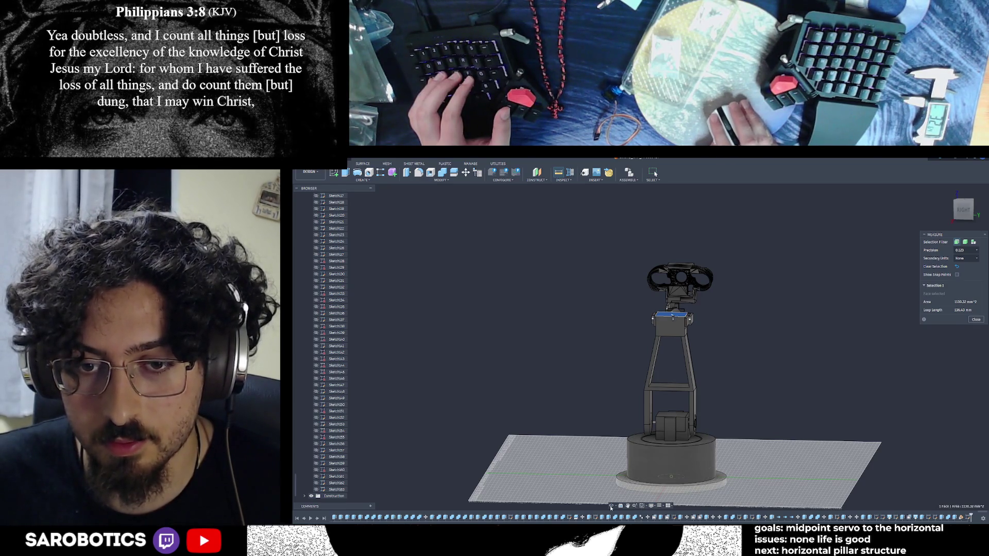
shift+middle_drag(695, 363, 696, 438)
click(672, 396)
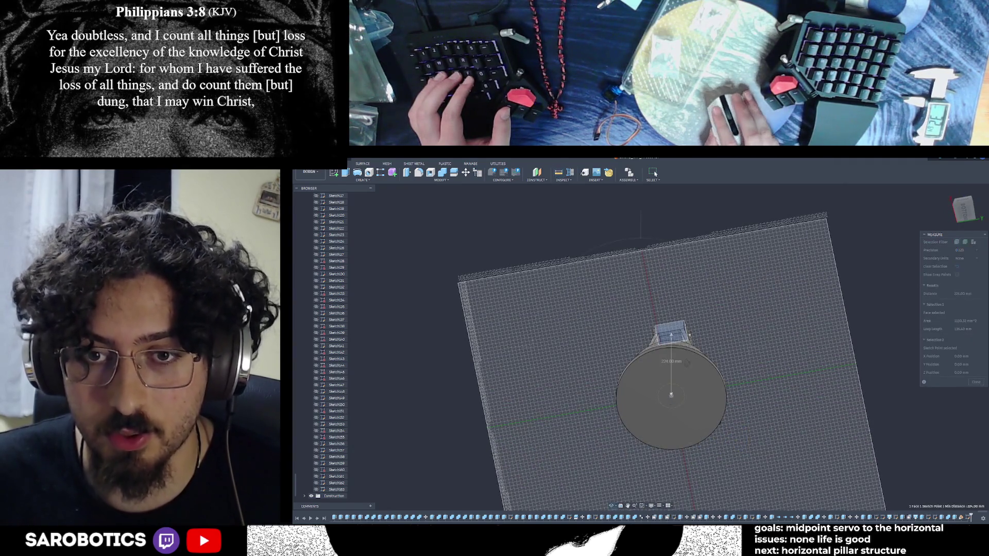
shift+middle_drag(687, 362, 687, 290)
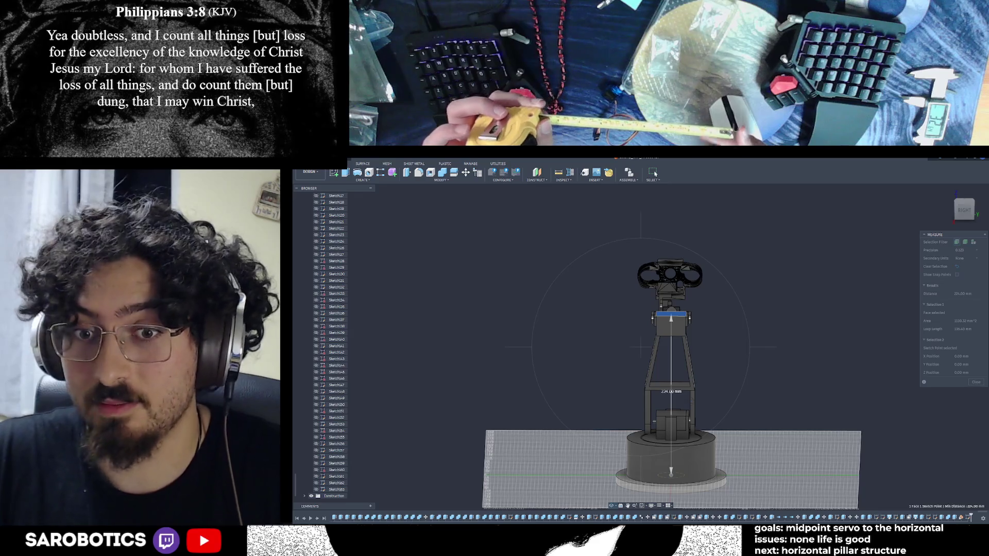
key(Home)
- Orbit slightly around the robot arm before leaving for the browser
shift+middle_drag(819, 310, 839, 303)
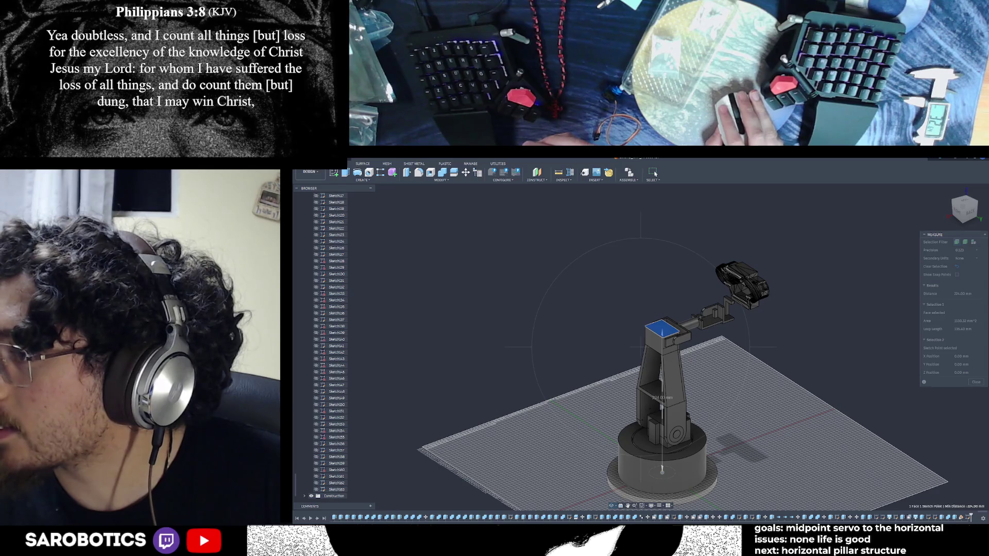
scroll(819, 378, up, 1)
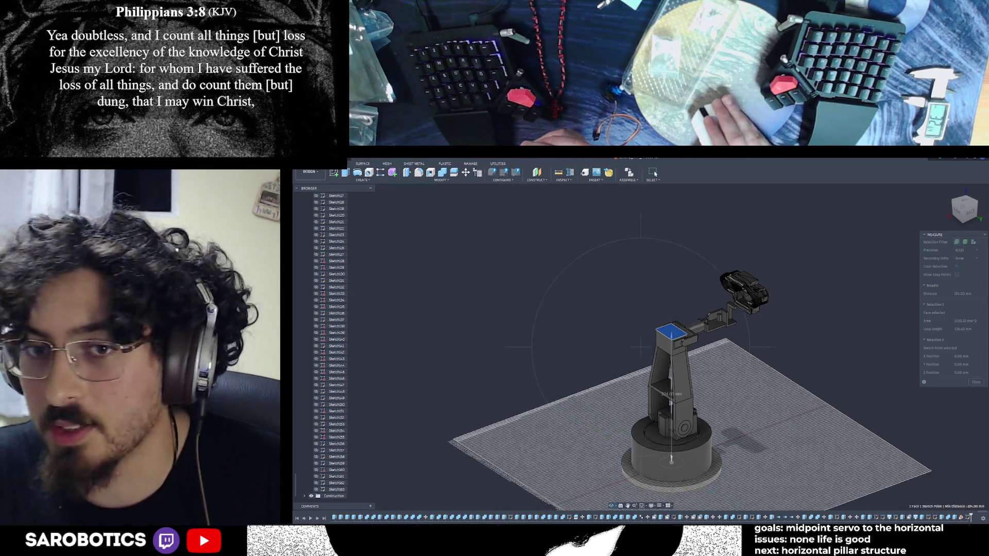
scroll(819, 378, up, 2)
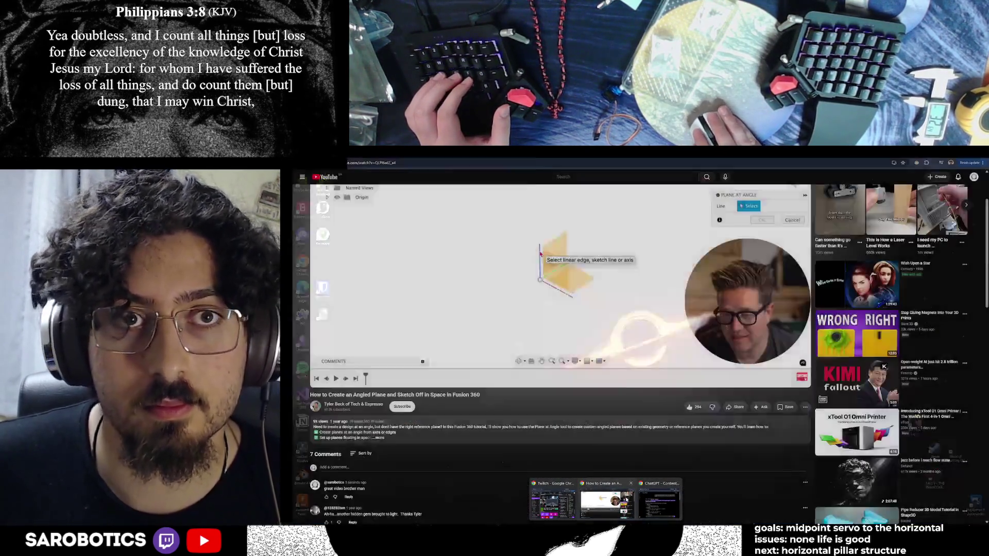
- Search Google in a new Chrome tab for "pop can 3d model stl"
click(607, 500)
key(ctrl+t)
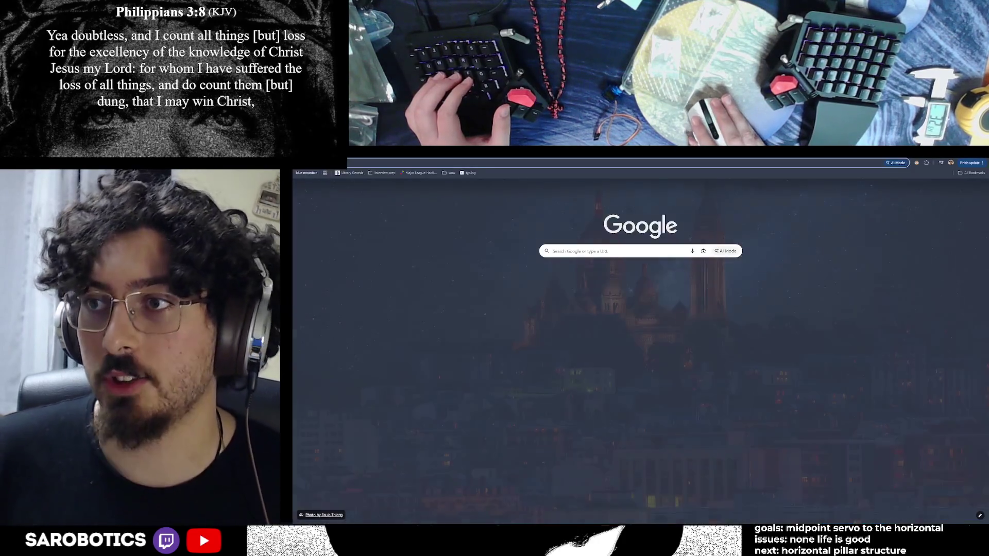
text(pop can)
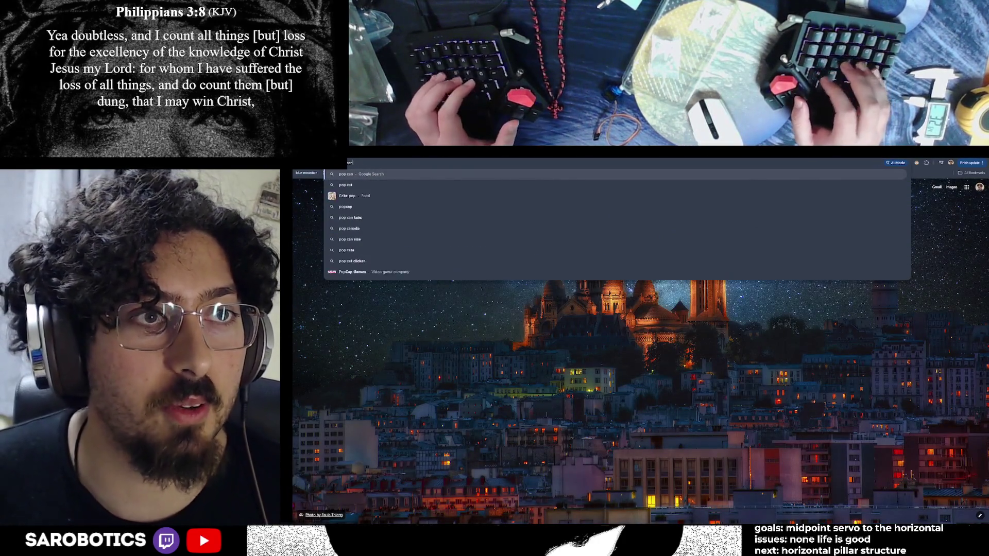
text( 3)
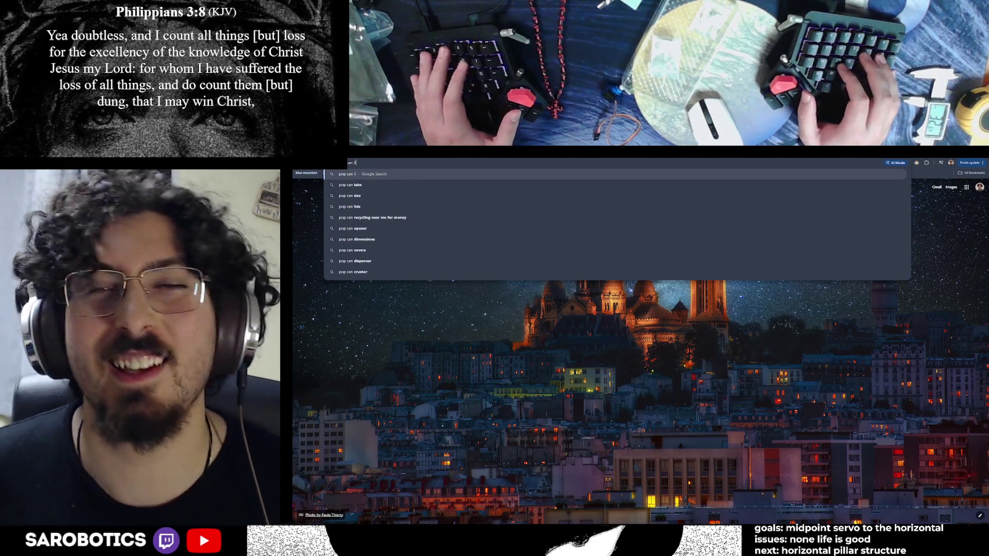
text(d model stl)
key(Return)
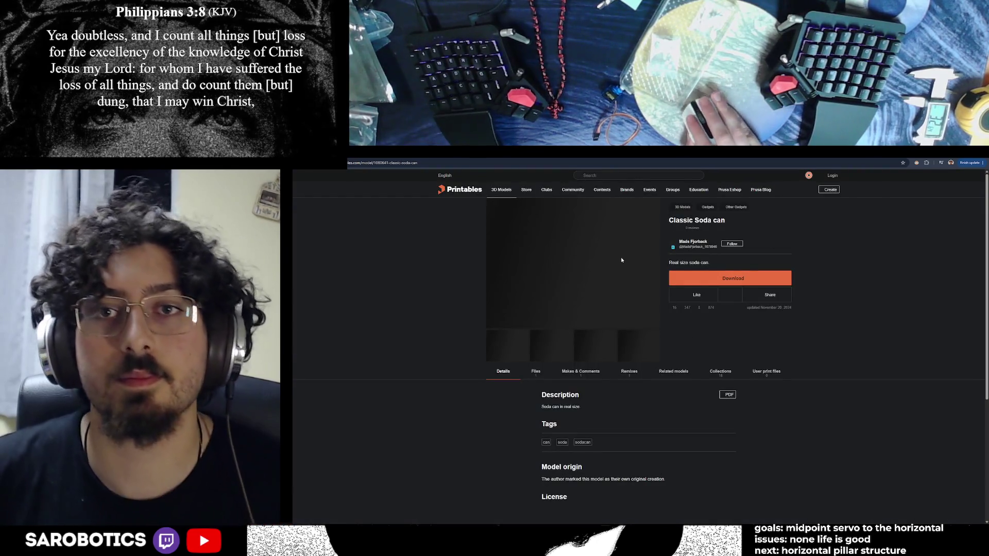
- Download the Classic Soda can STL from Printables and return to Fusion 360
click(734, 279)
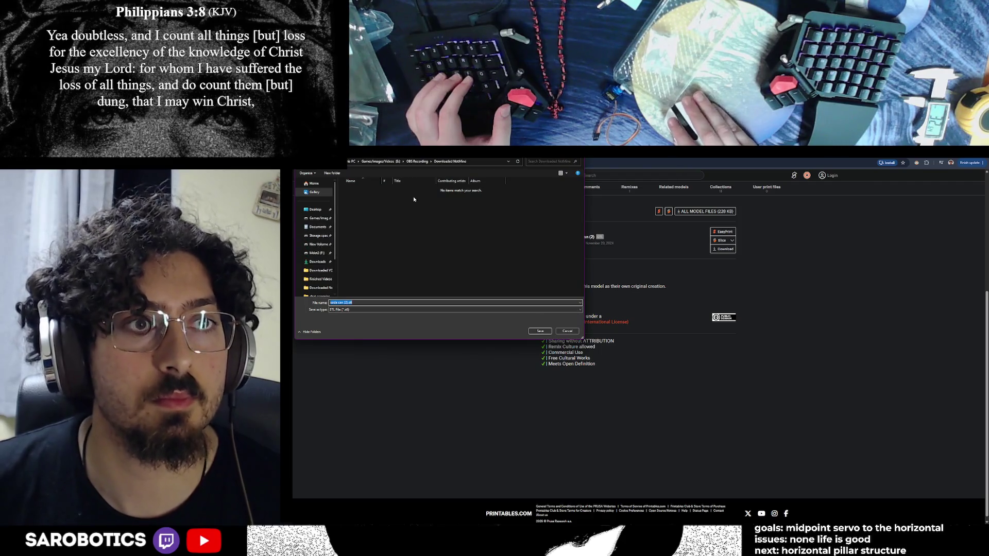
key(Return)
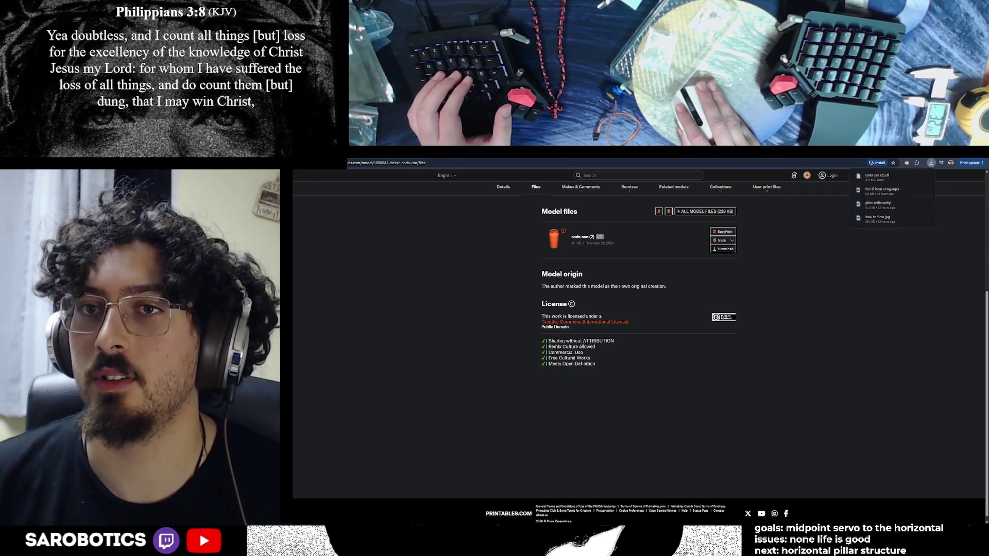
key(alt+Tab)
key(alt+Tab)
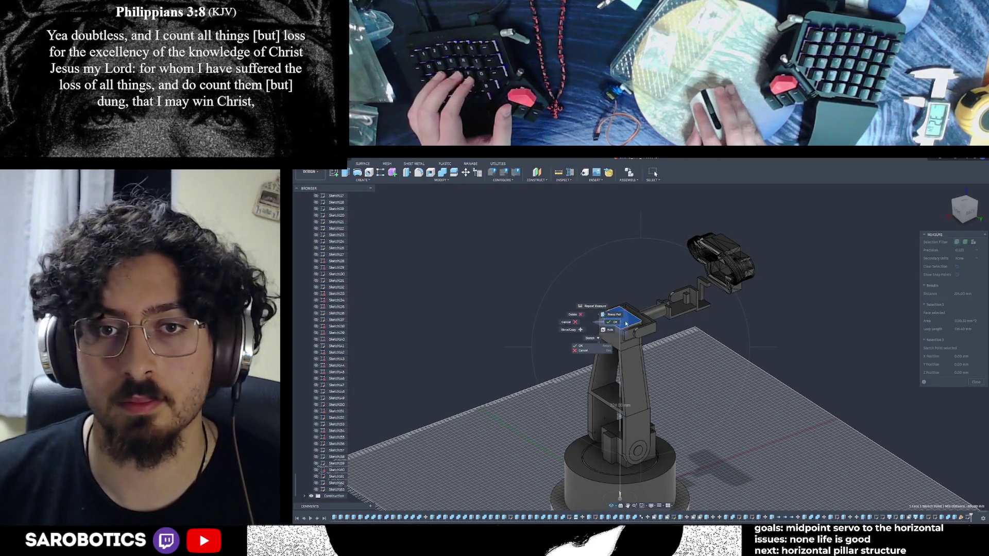
- Start Insert Mesh from the INSERT menu after backing out of the file-open dialog
middle_drag(627, 322, 592, 317)
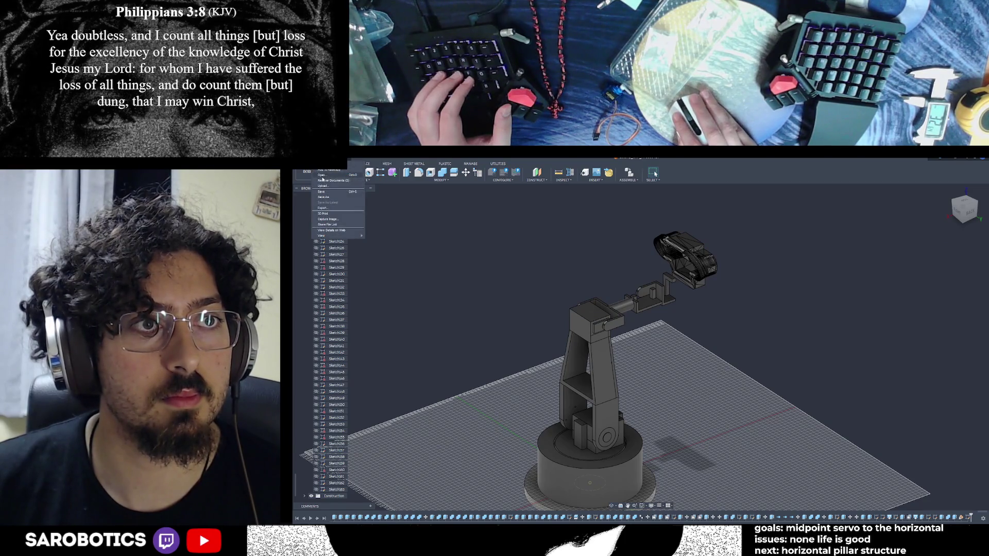
key(ctrl+o)
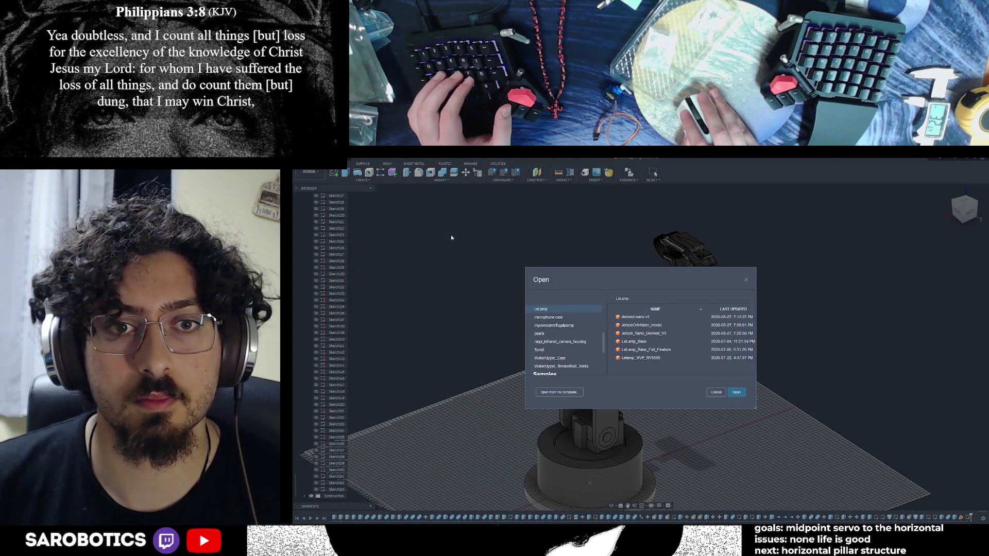
key(Escape)
click(362, 180)
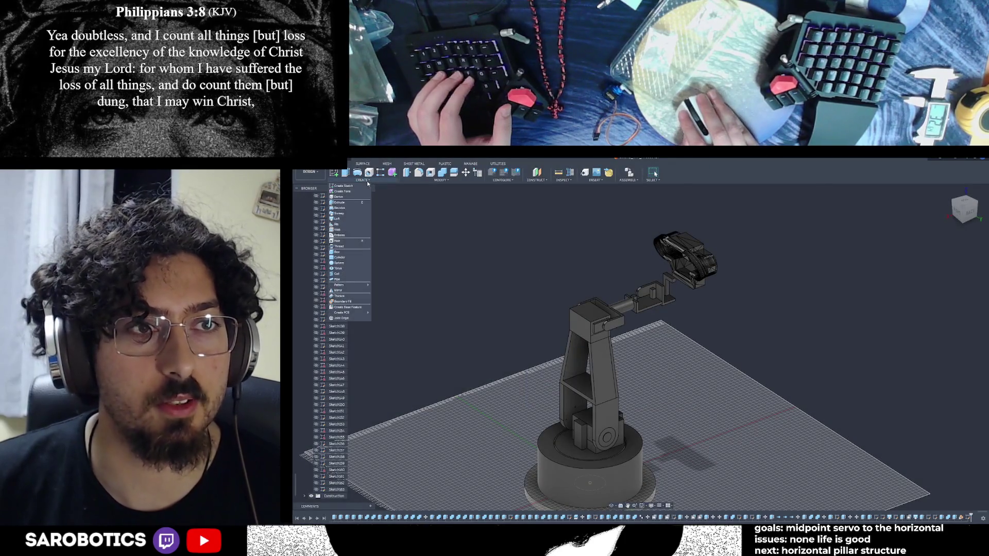
mouse_move(563, 180)
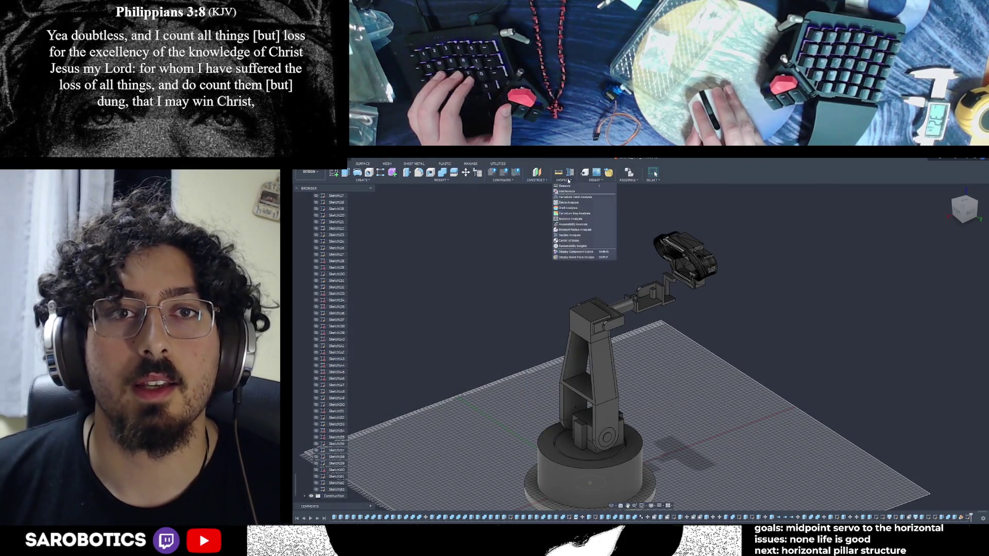
click(595, 180)
click(601, 213)
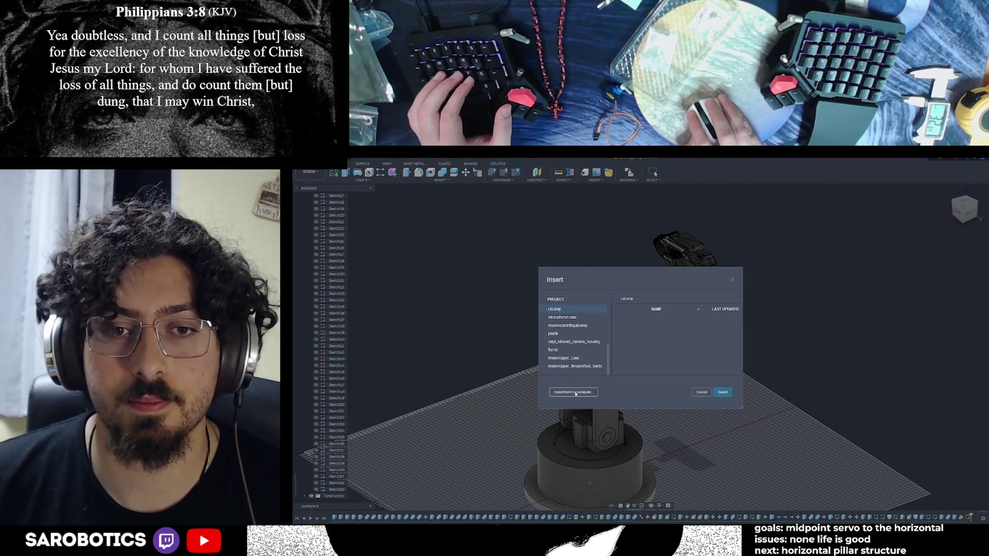
- Choose the soda can STL from the Notmine folder on the computer
click(577, 393)
double_click(368, 217)
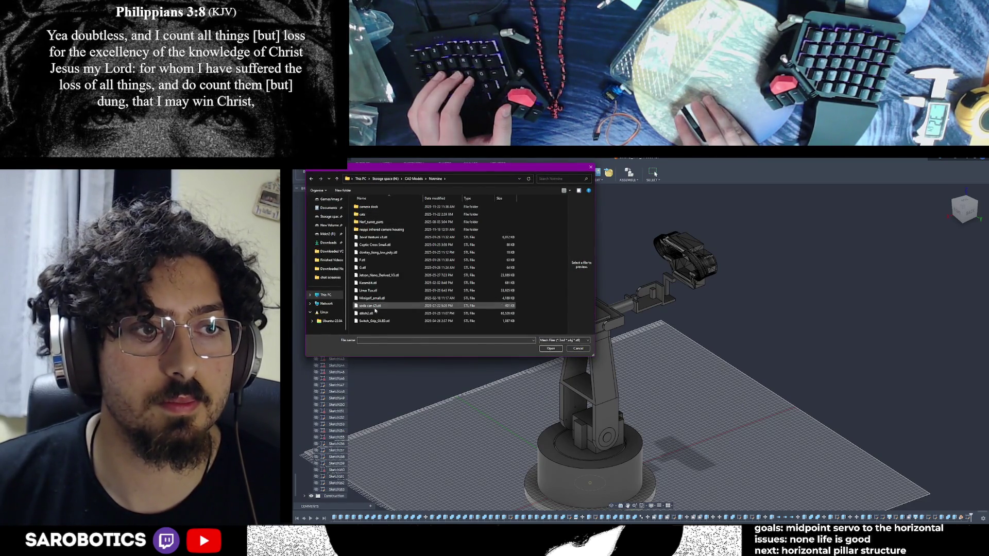
click(551, 348)
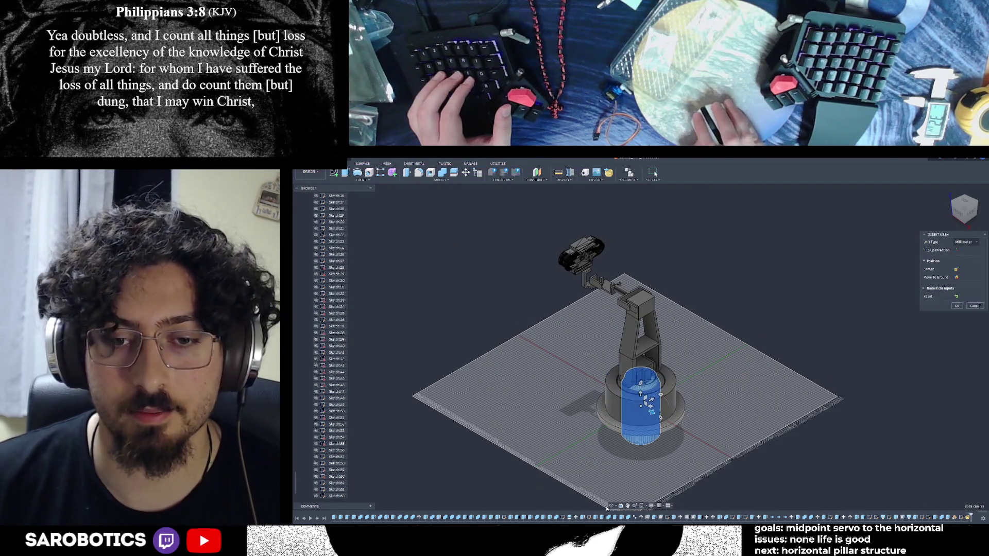
- Move the soda can mesh to the left of the arm's base and confirm its placement
click(964, 202)
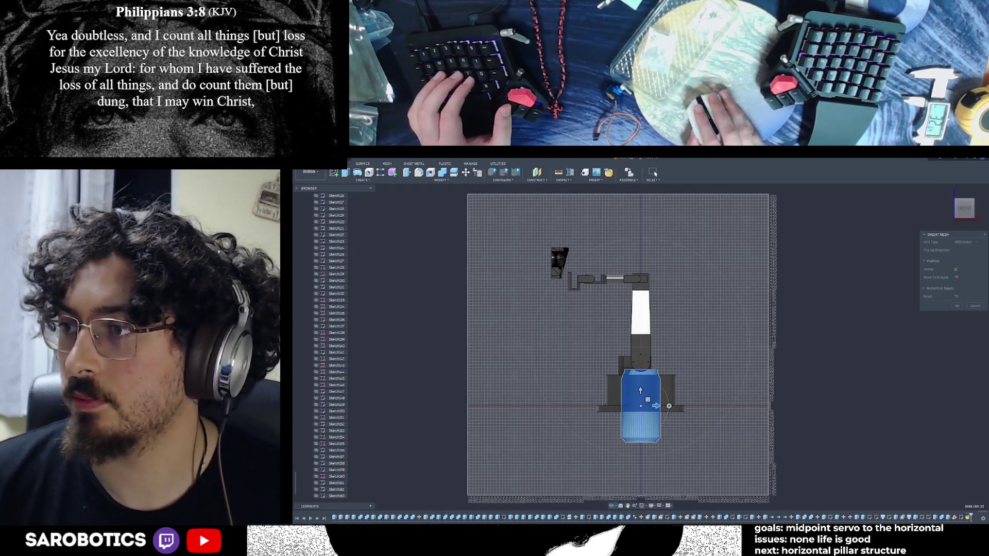
click(965, 218)
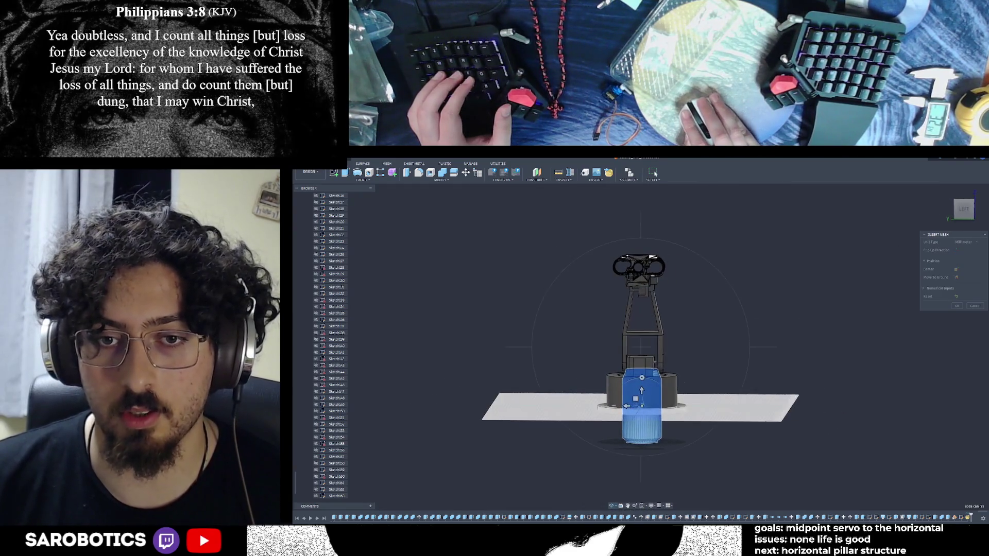
click(961, 218)
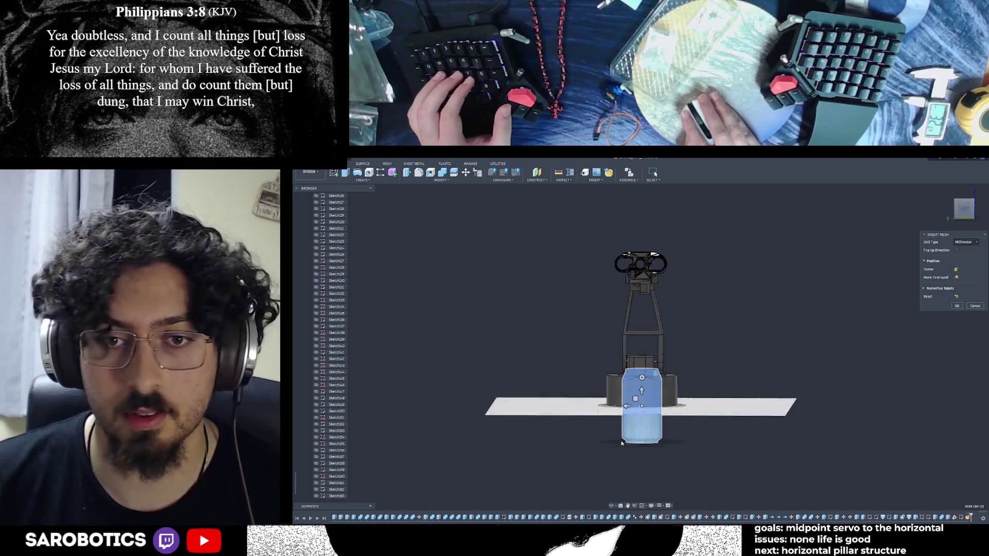
mouse_move(625, 405)
mouse_down()
mouse_move(557, 405)
mouse_move(573, 362)
mouse_up()
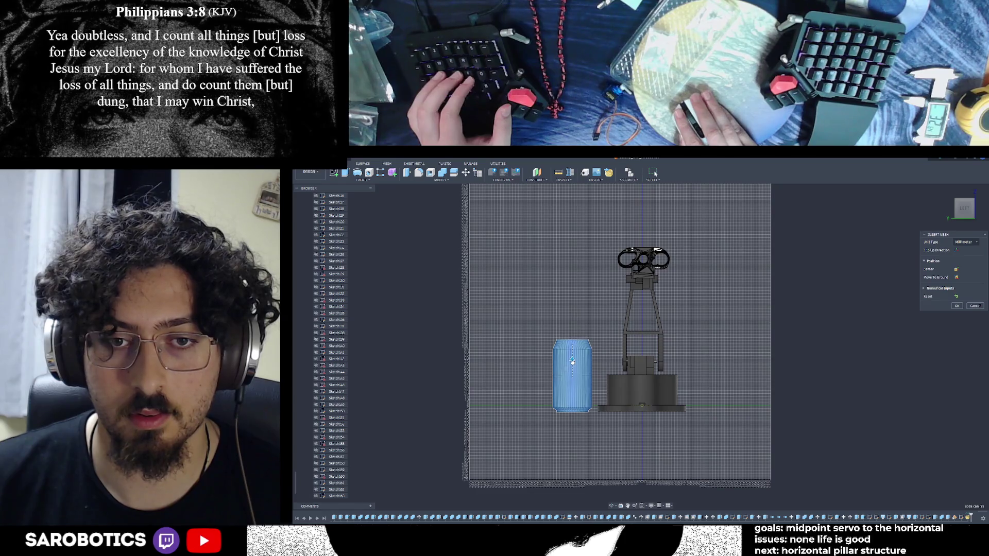
key(Return)
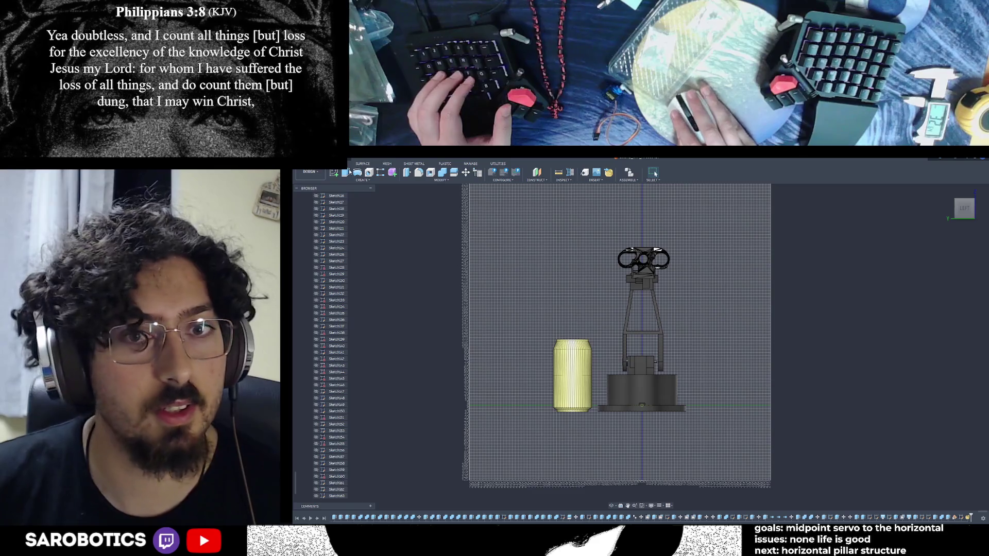
mouse_move(641, 332)
shift+middle_down()
mouse_move(664, 309)
mouse_move(696, 317)
mouse_move(664, 324)
shift+middle_up()
mouse_move(639, 402)
shift+middle_down()
mouse_move(665, 363)
mouse_move(673, 313)
mouse_move(680, 316)
mouse_move(650, 340)
mouse_move(657, 325)
mouse_move(645, 333)
mouse_move(639, 348)
mouse_move(660, 332)
mouse_move(653, 352)
mouse_move(645, 340)
mouse_move(657, 329)
mouse_move(653, 340)
shift+middle_up()
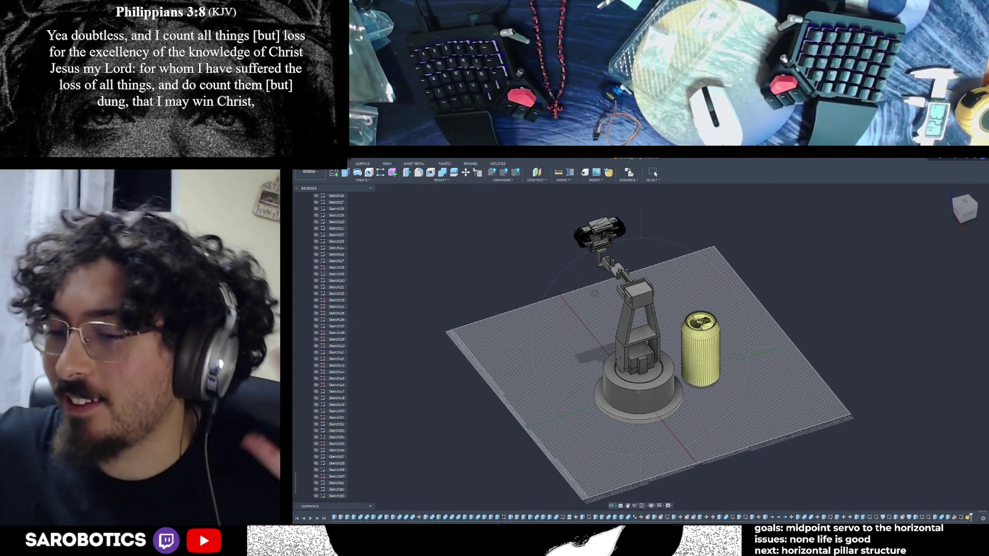
- Inspect the arm and can from several angles, then show the project's Data Panel
mouse_move(641, 348)
shift+middle_down()
mouse_move(653, 309)
mouse_move(657, 363)
mouse_move(657, 340)
shift+middle_up()
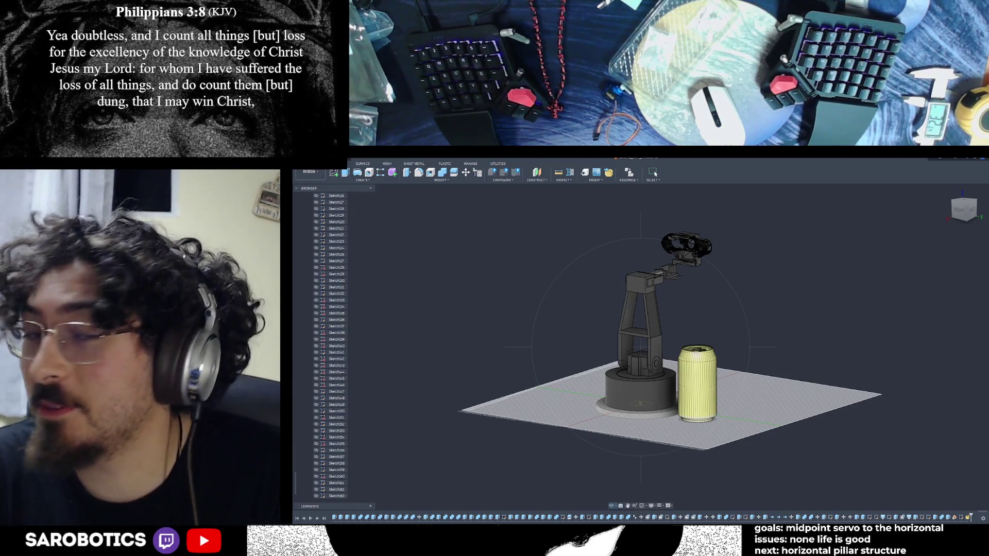
shift+middle_drag(657, 340, 603, 347)
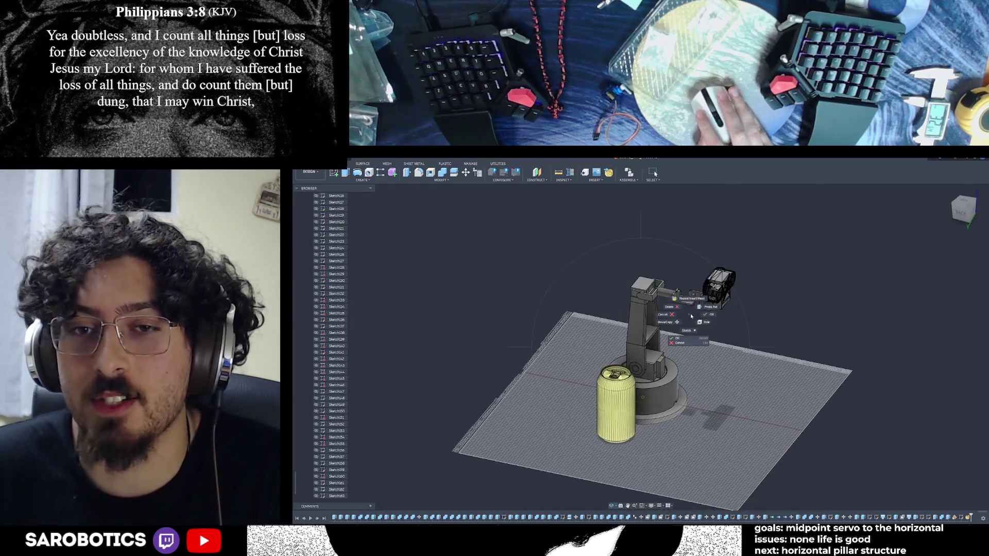
scroll(629, 452, down, 1)
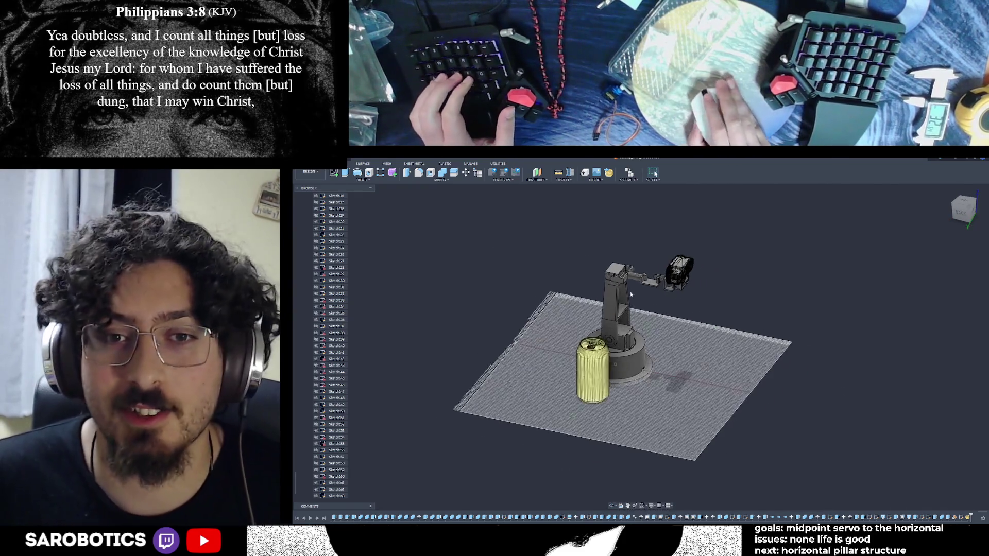
shift+middle_drag(618, 348, 638, 349)
right_click(638, 348)
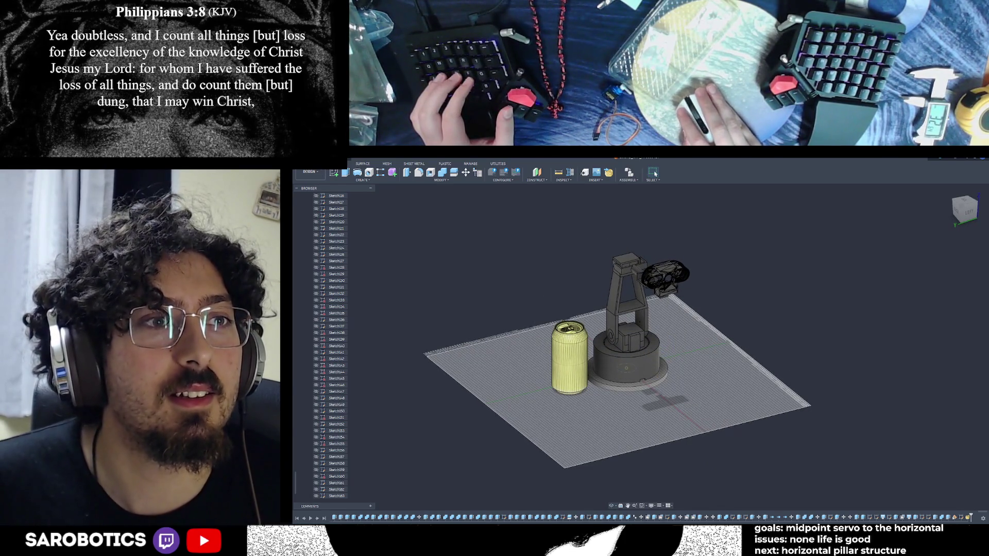
click(303, 160)
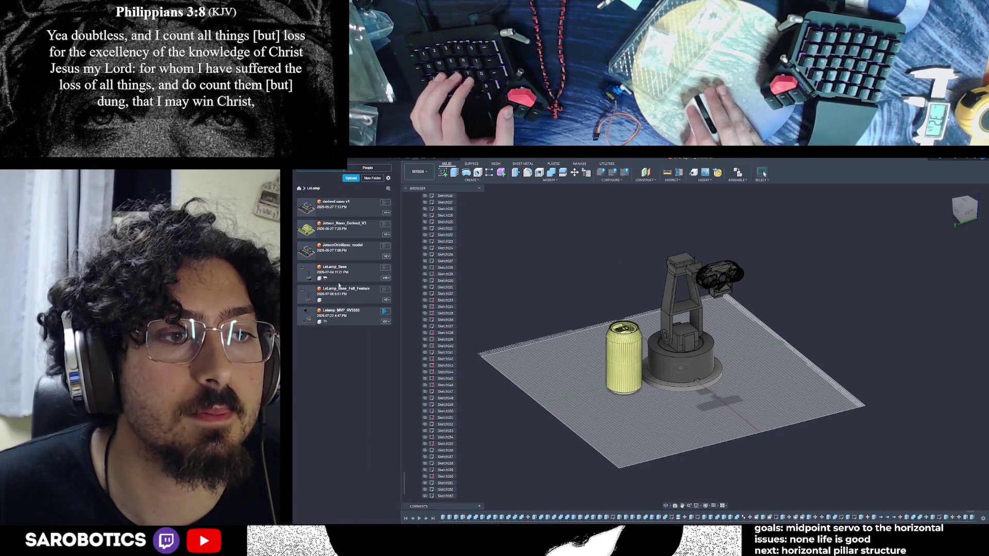
- Save the robot arm as a new version with no description and open LeLamp_Base_Full_Feature
key(ctrl+s)
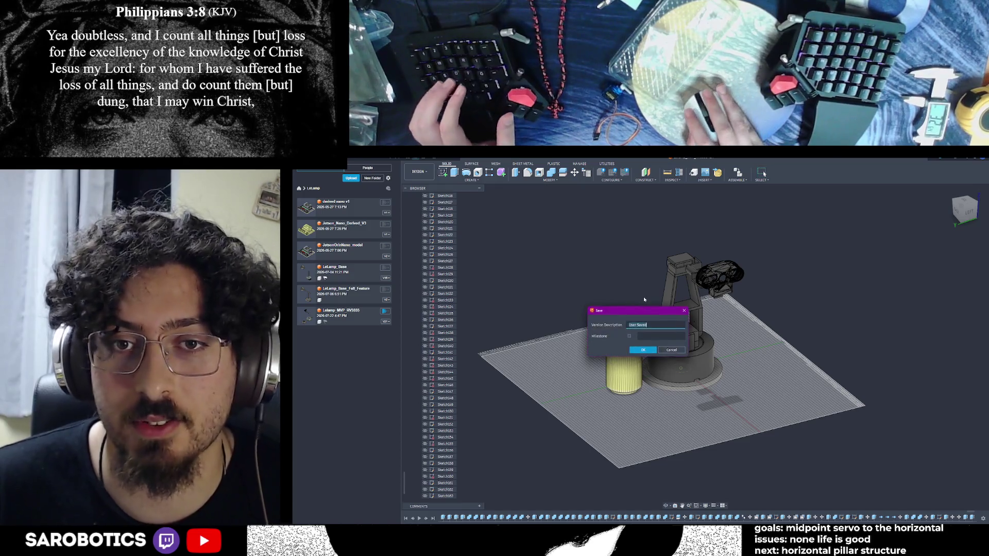
key(BackSpace)
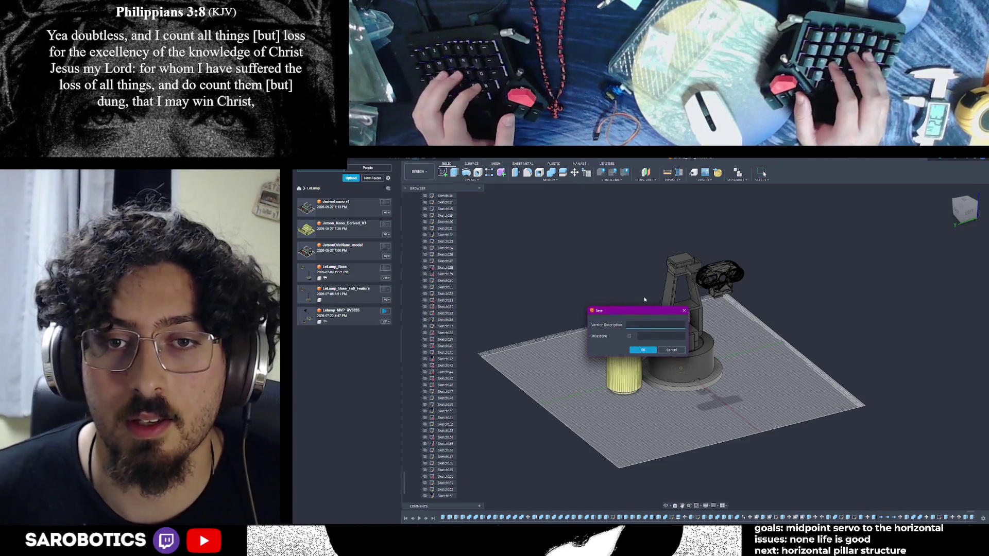
key(Return)
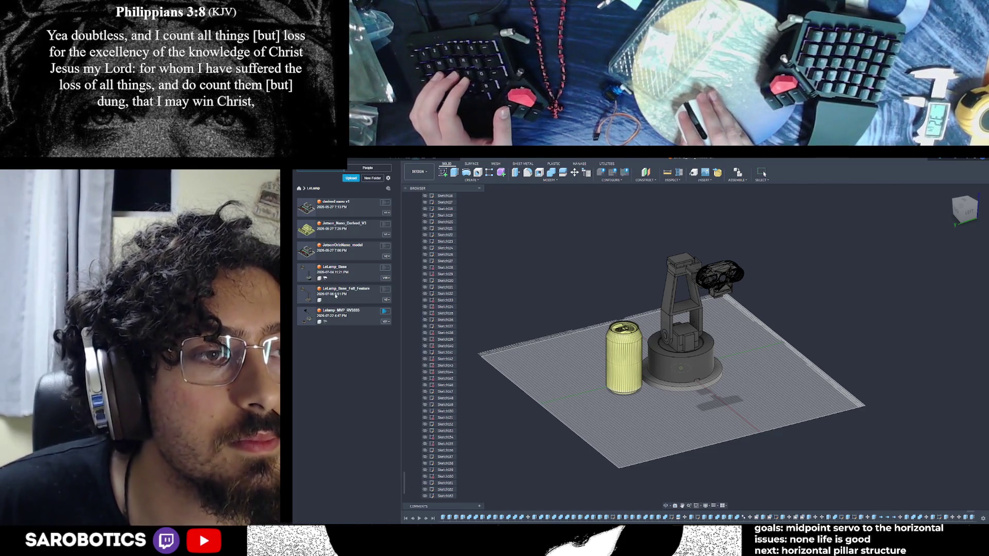
double_click(346, 294)
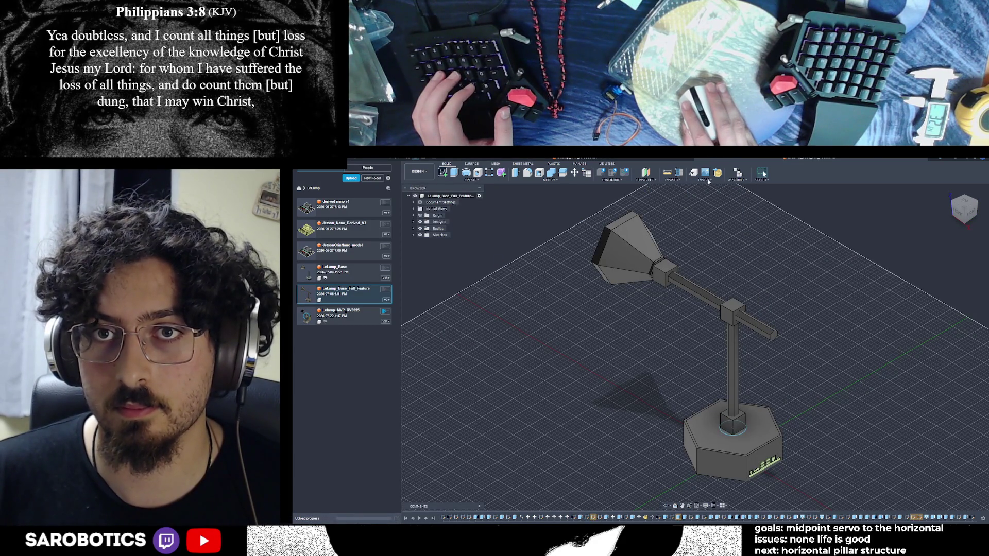
- Insert the mesh file soda can (2).stl from the computer into the LeLamp design
click(705, 181)
click(718, 207)
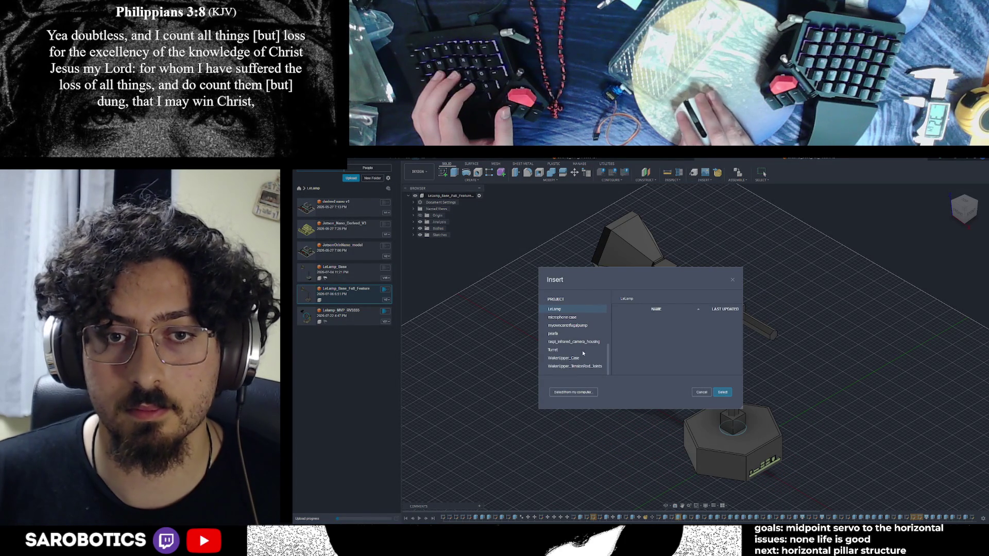
click(573, 391)
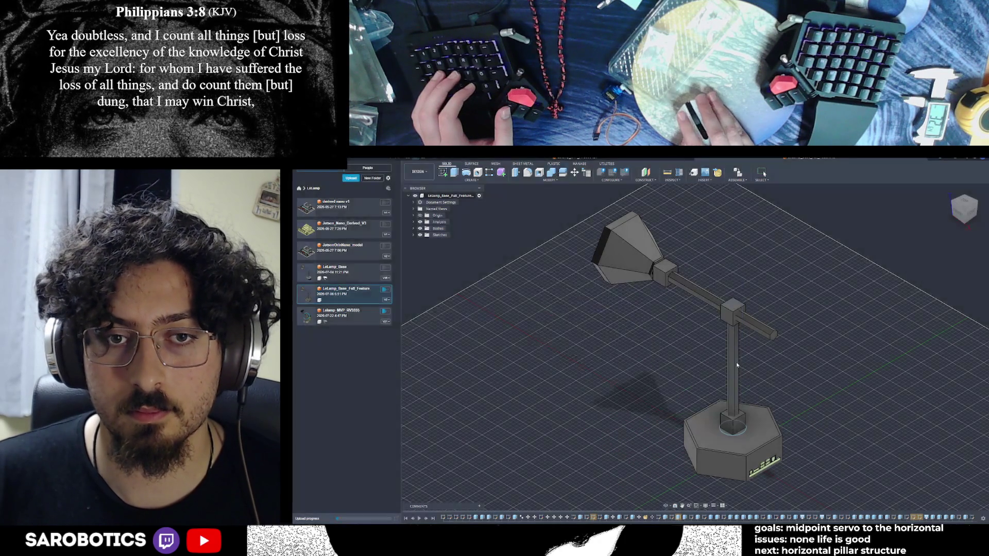
click(391, 307)
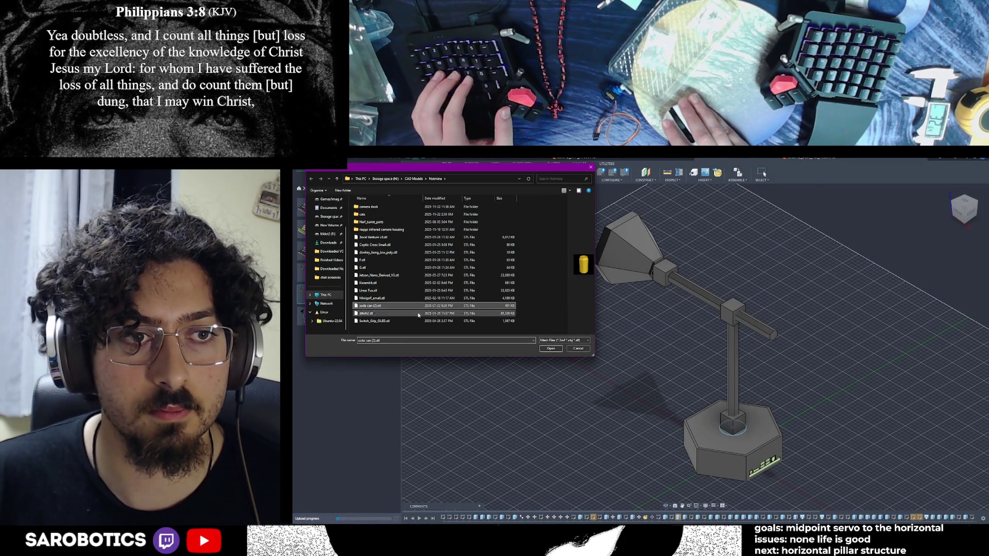
click(549, 348)
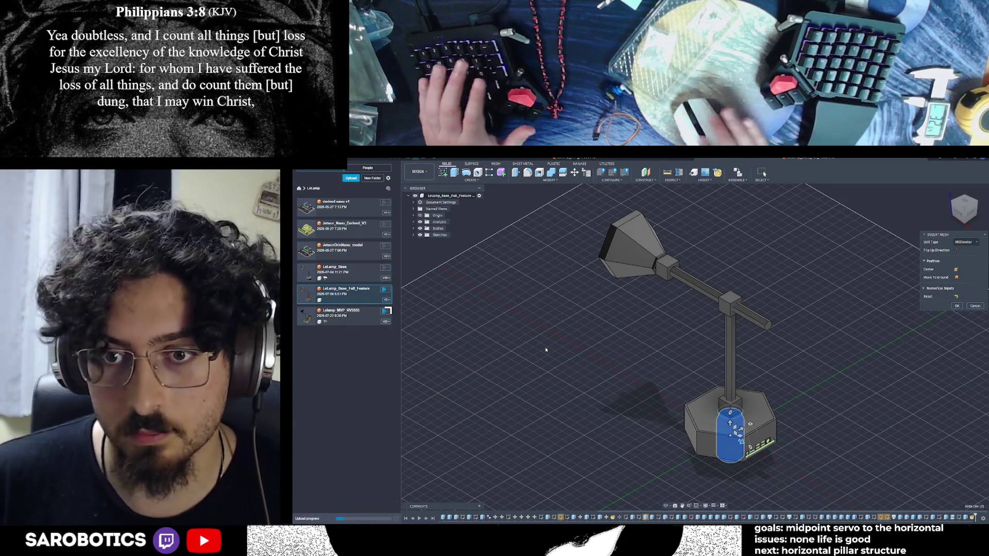
- Place the can mesh beside the lamp's hexagonal base, confirm, and return to the robot-arm design
click(666, 510)
drag(696, 348, 827, 402)
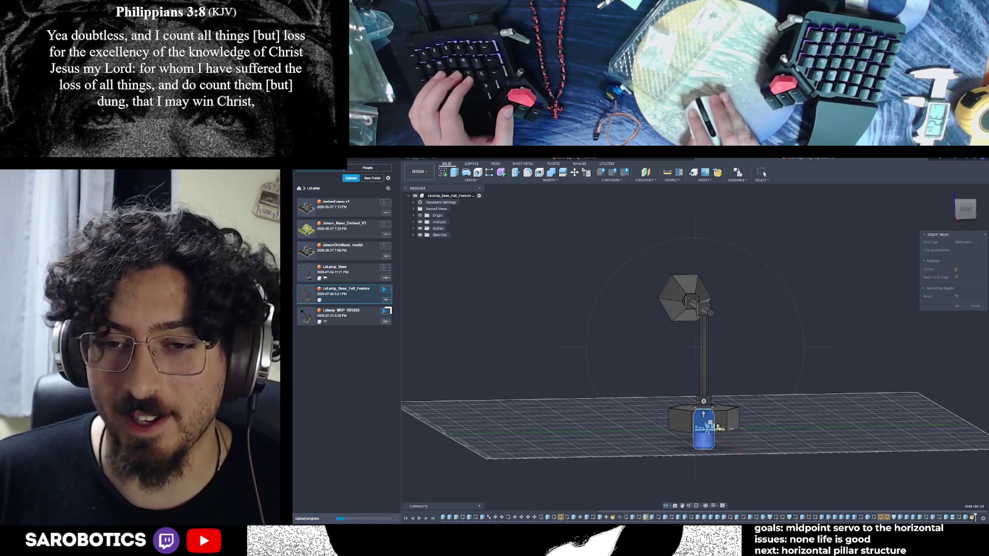
click(965, 209)
drag(717, 428, 665, 427)
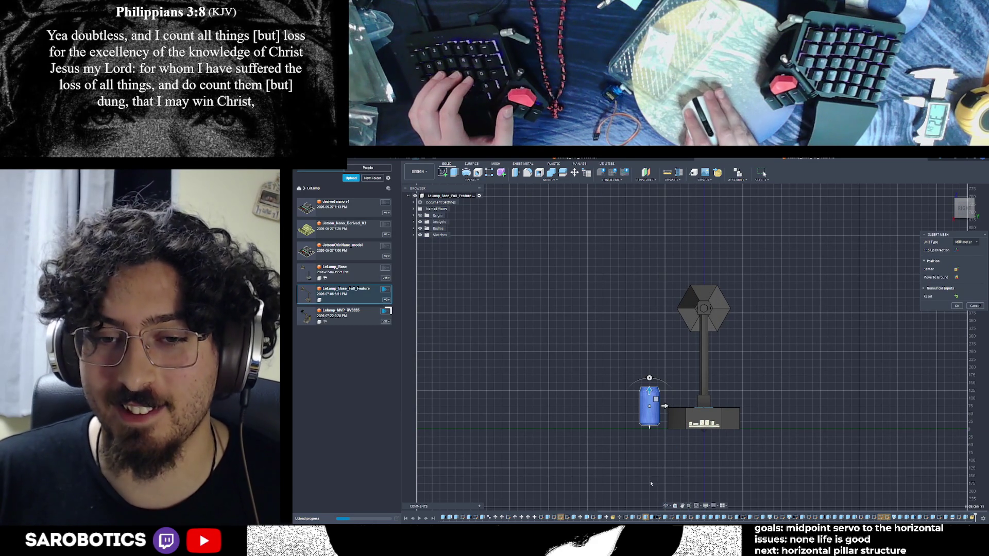
shift+middle_drag(681, 387, 588, 386)
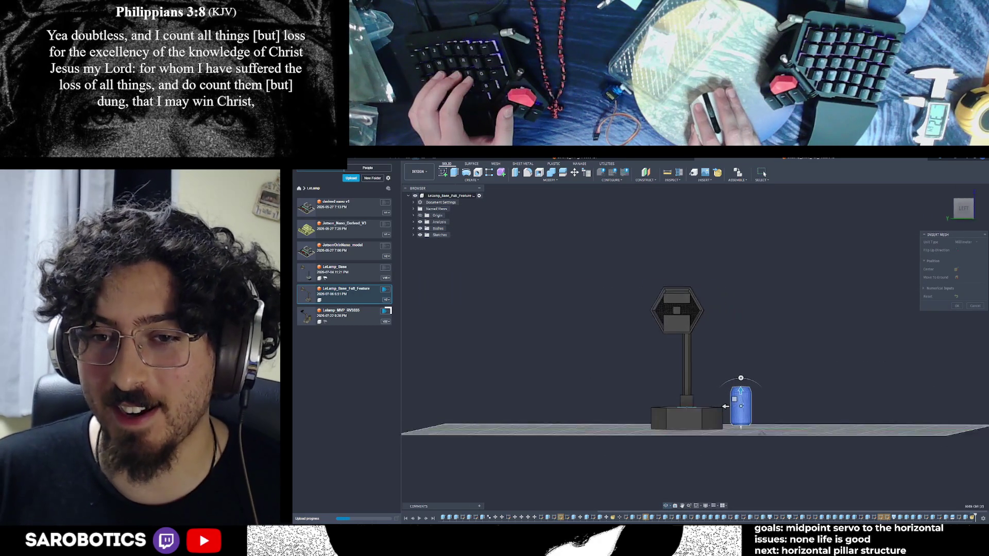
shift+middle_drag(695, 387, 680, 386)
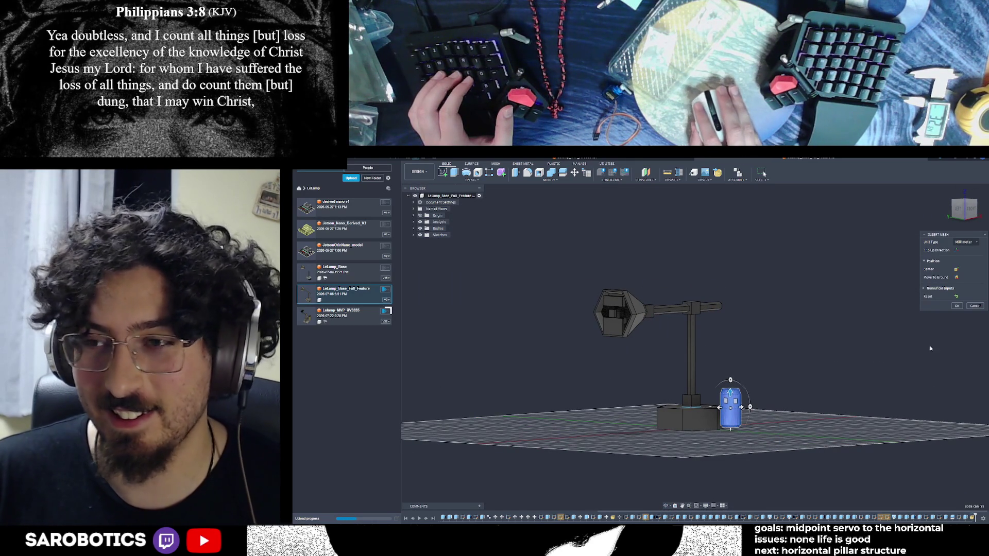
key(Return)
shift+middle_drag(618, 325, 516, 193)
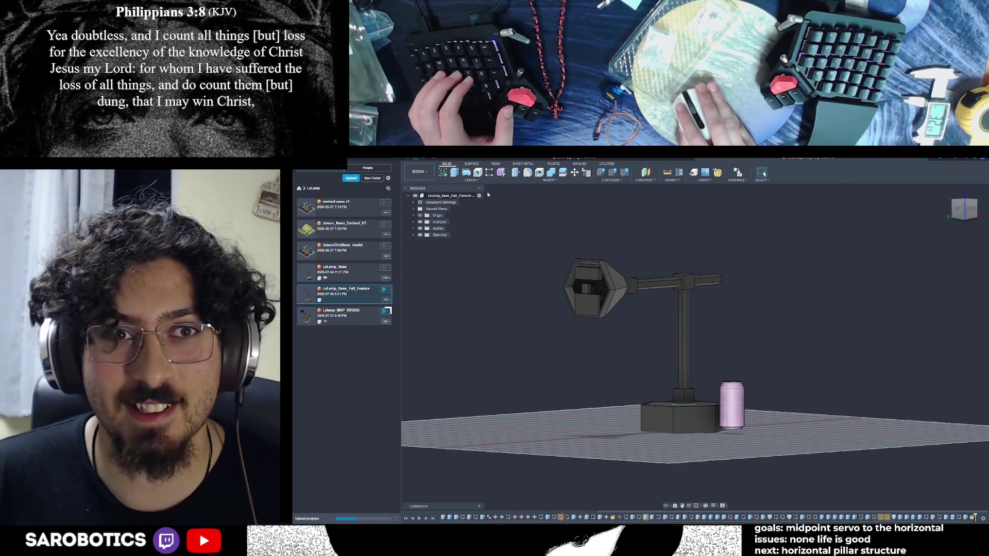
click(649, 159)
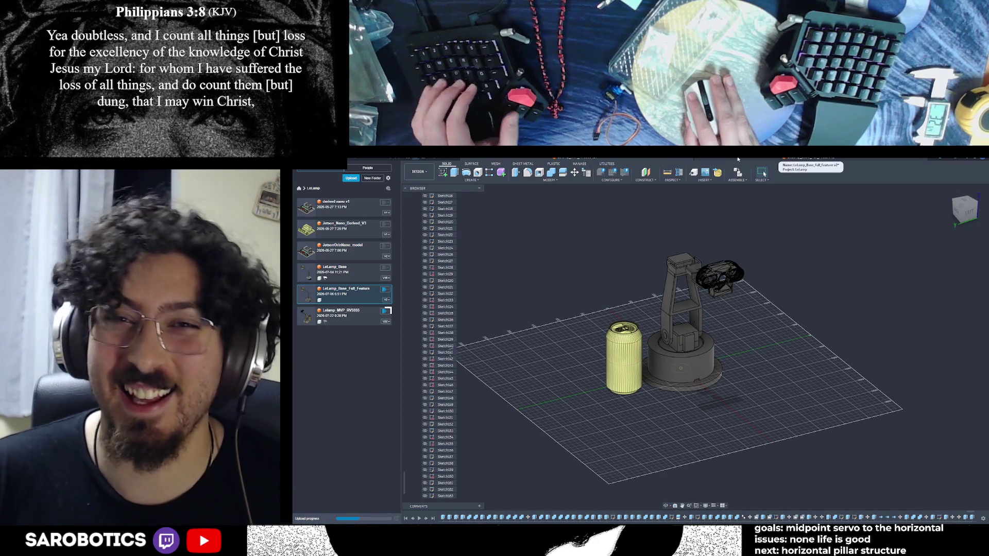
- Flip between the LeLamp and robot-arm designs, then orbit to inspect the arm beside the can
click(598, 159)
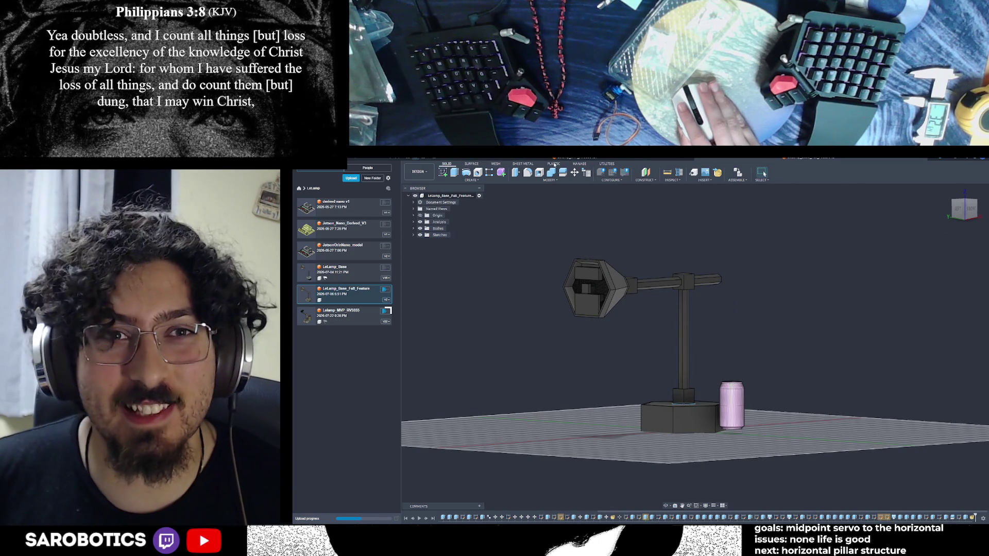
click(548, 160)
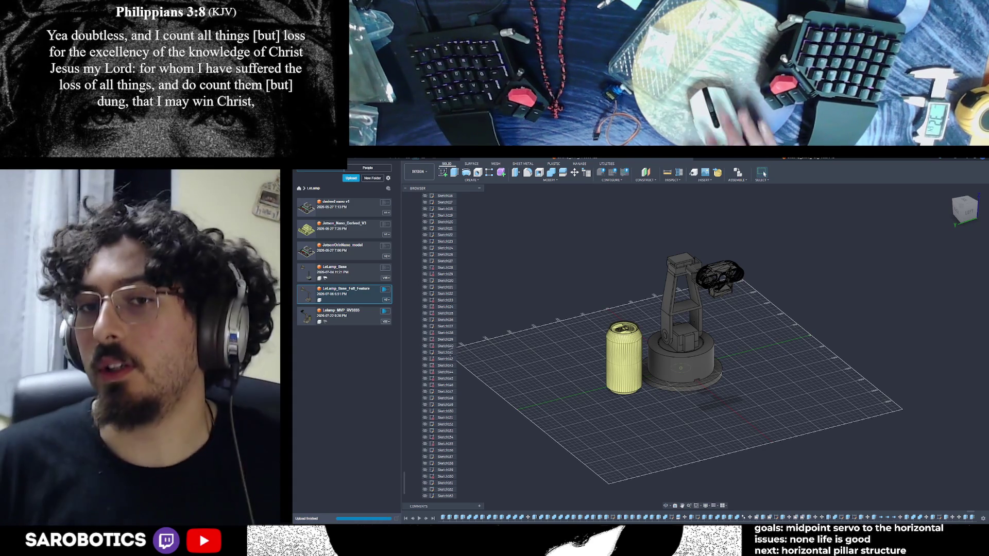
scroll(835, 436, down, 2)
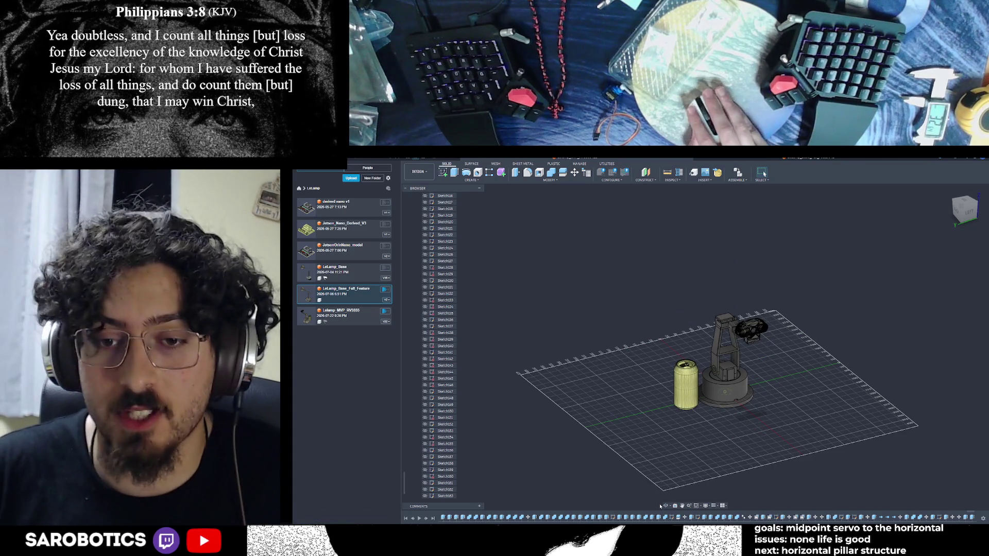
shift+middle_drag(726, 387, 749, 395)
shift+middle_drag(723, 328, 765, 333)
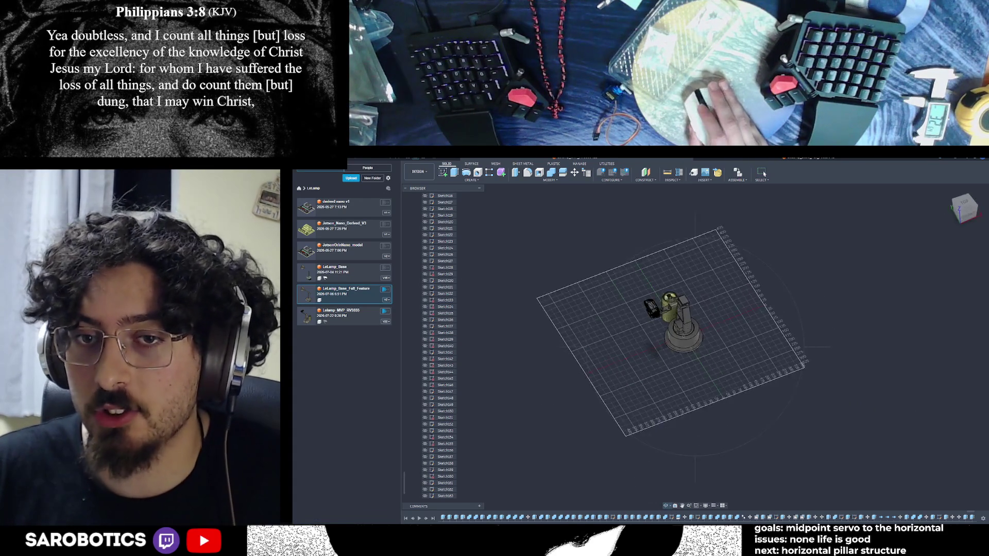
scroll(696, 310, up, 3)
mouse_move(695, 309)
shift+middle_down()
mouse_move(696, 333)
mouse_move(696, 317)
shift+middle_up()
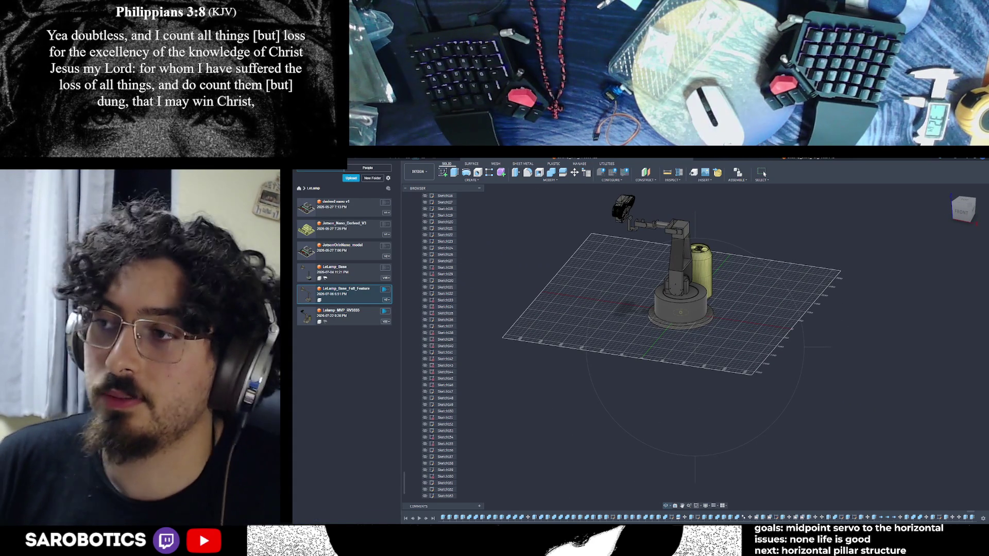
mouse_move(680, 309)
shift+middle_down()
mouse_move(696, 294)
mouse_move(665, 278)
shift+middle_up()
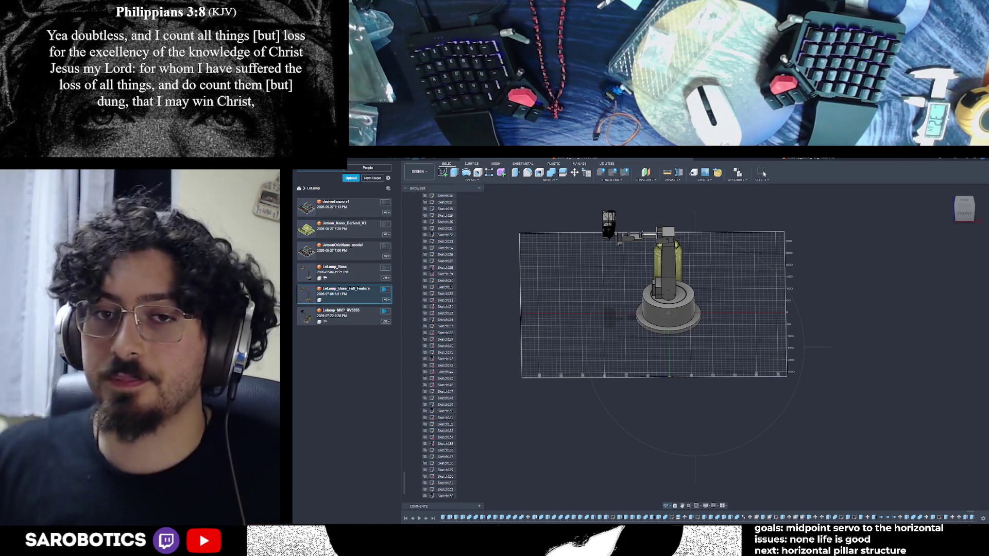
shift+middle_drag(656, 309, 696, 294)
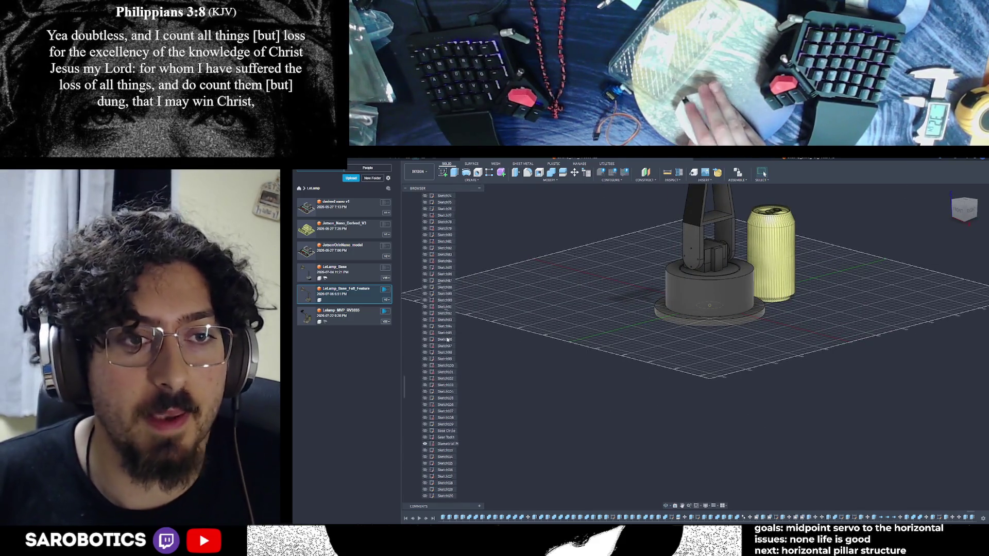
scroll(447, 348, up, 5)
- Collapse the Sketches folder in the robot-arm browser and view the base with the can
click(415, 326)
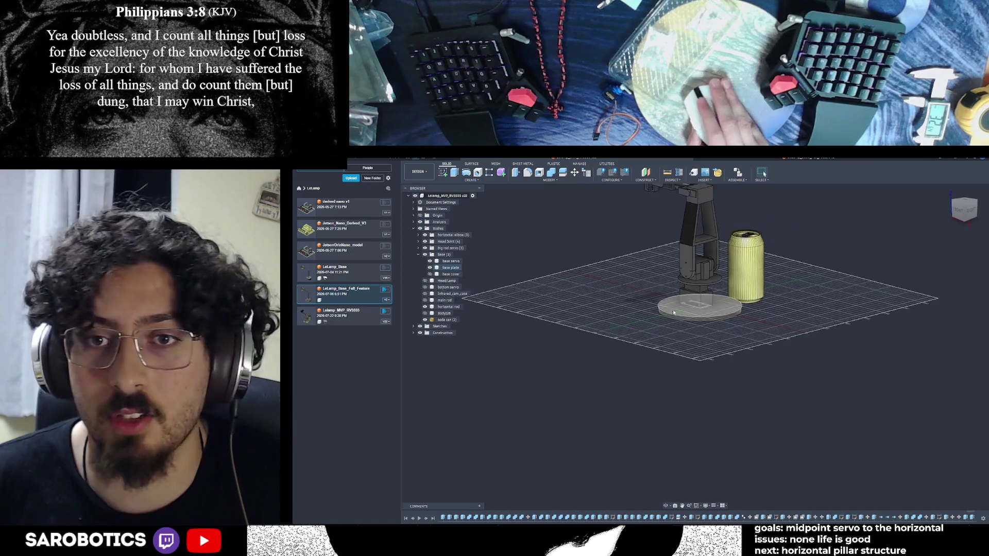
scroll(662, 492, up, 5)
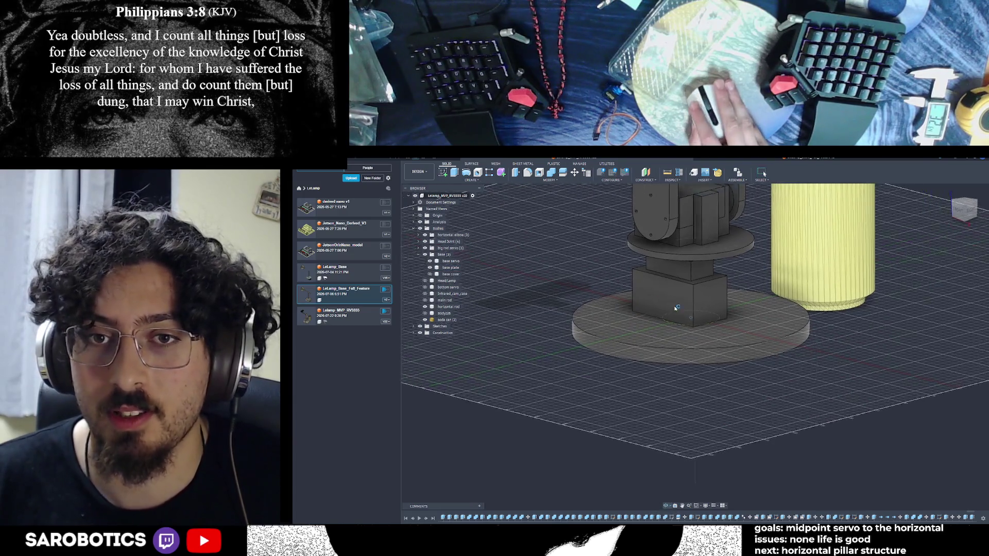
shift+middle_drag(667, 495, 541, 463)
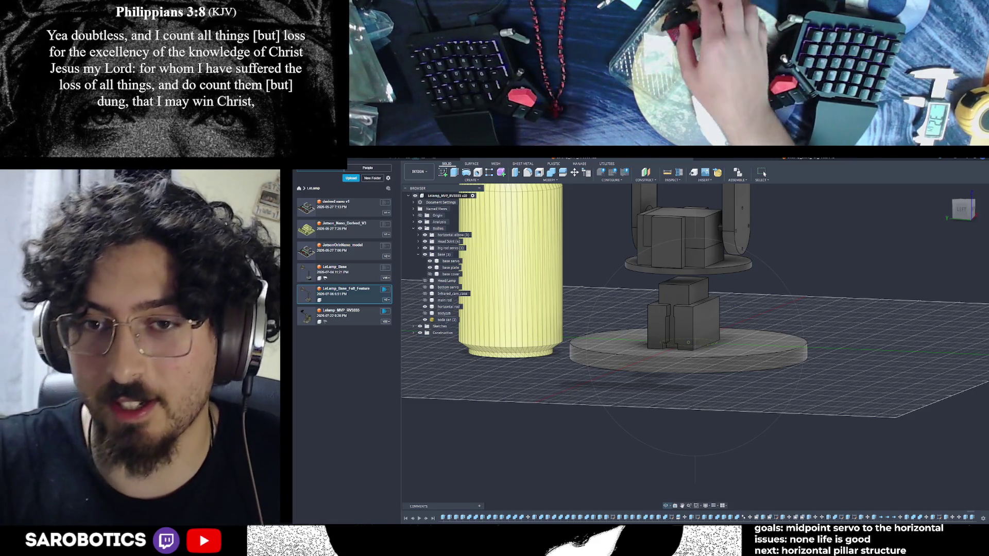
click(720, 158)
scroll(681, 435, down, 2)
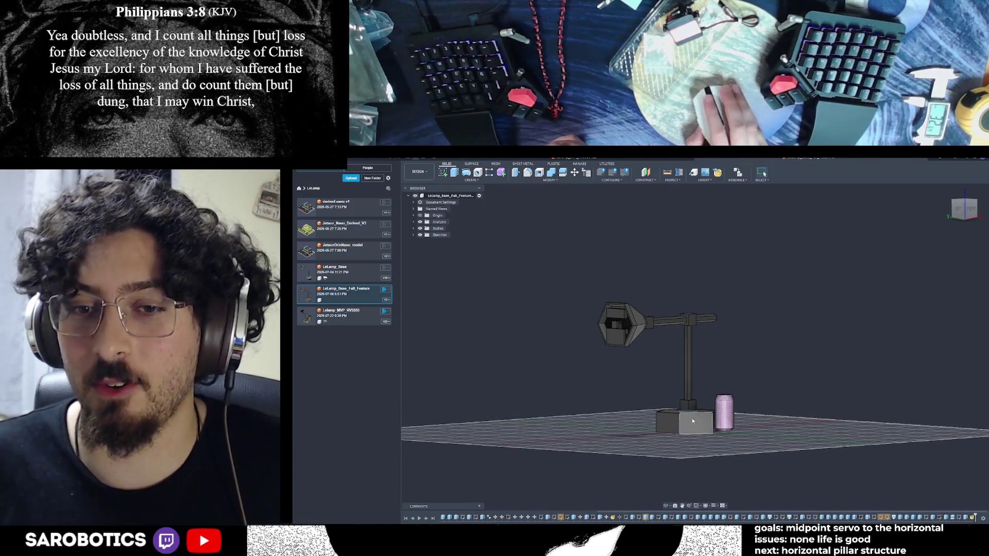
shift+middle_drag(695, 348, 734, 309)
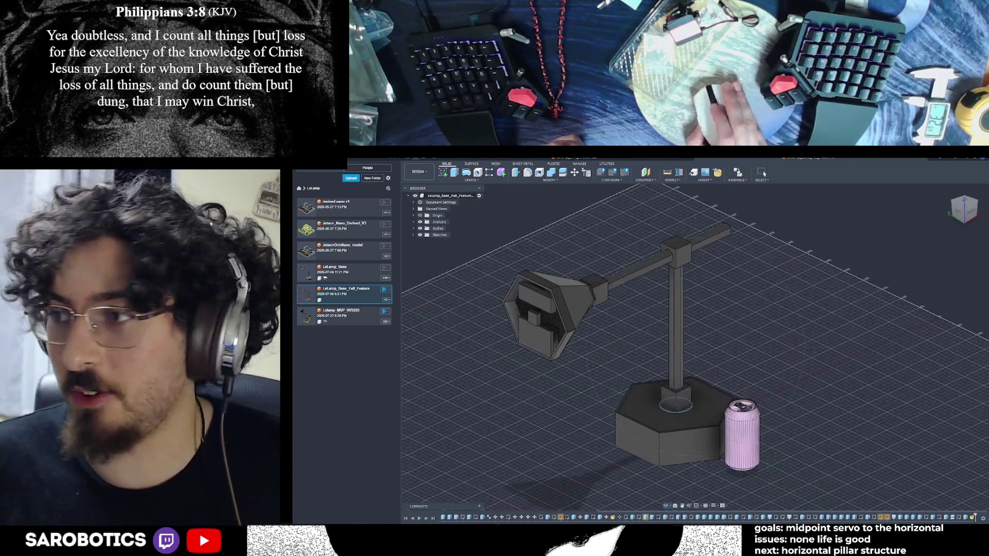
click(541, 158)
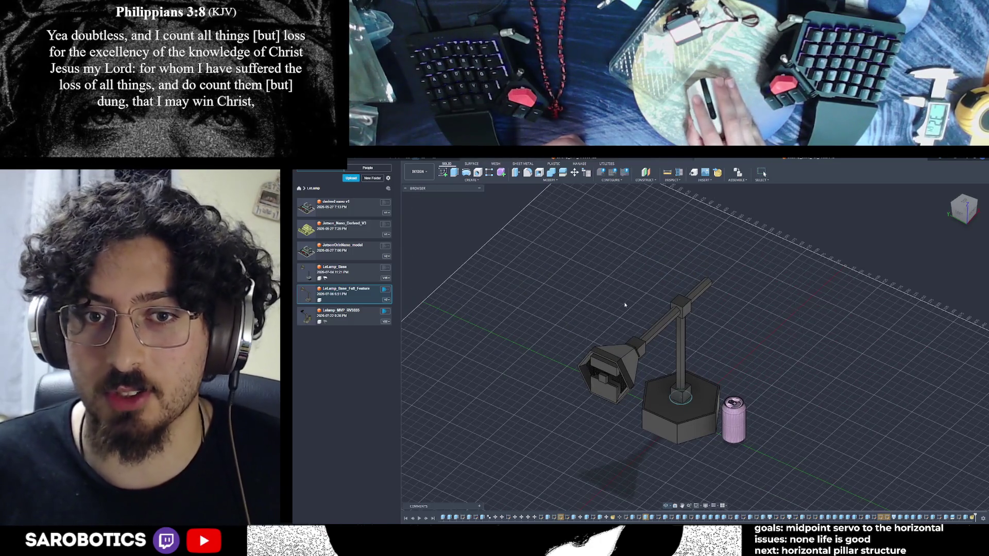
key(ctrl+Tab)
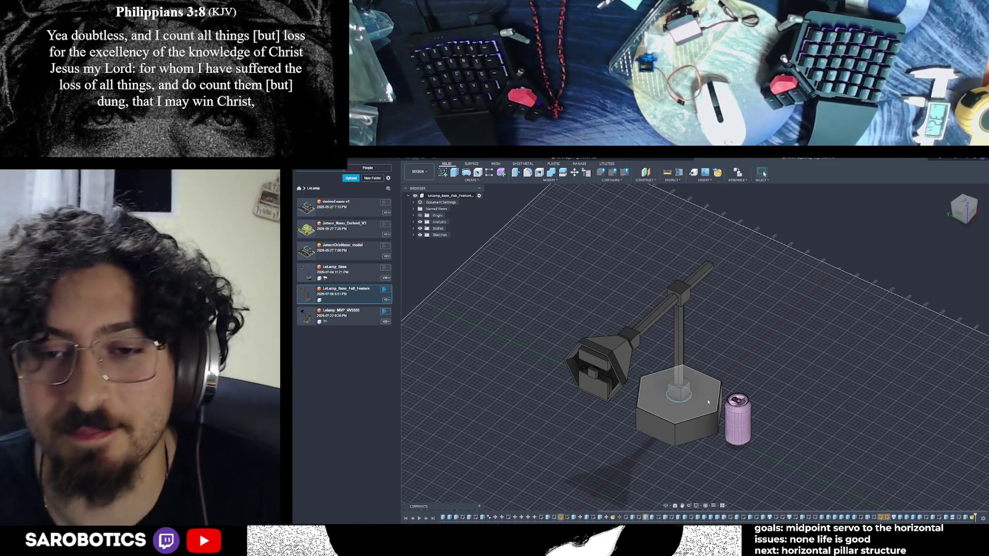
scroll(707, 400, down, 5)
scroll(743, 415, up, 2)
shift+middle_drag(744, 416, 734, 363)
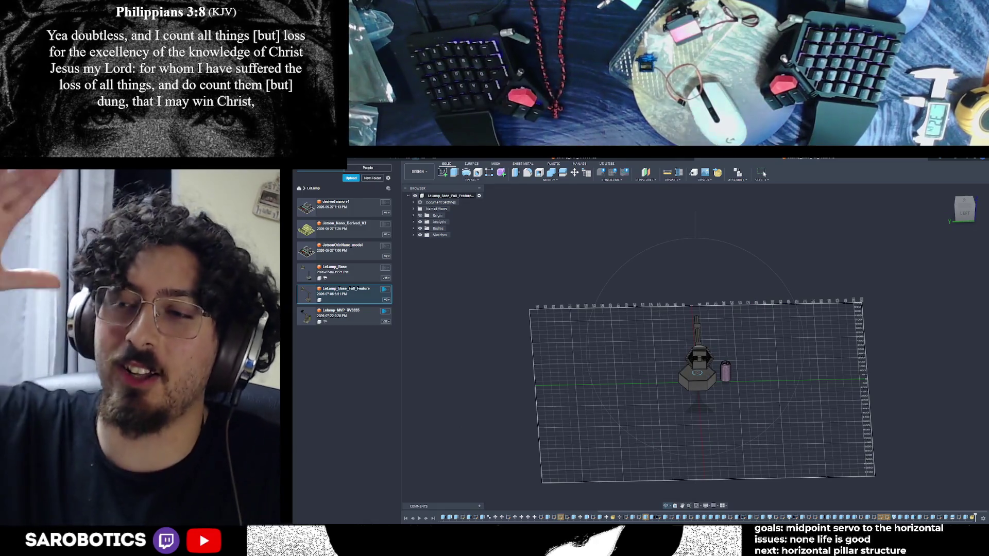
shift+middle_drag(696, 418, 695, 400)
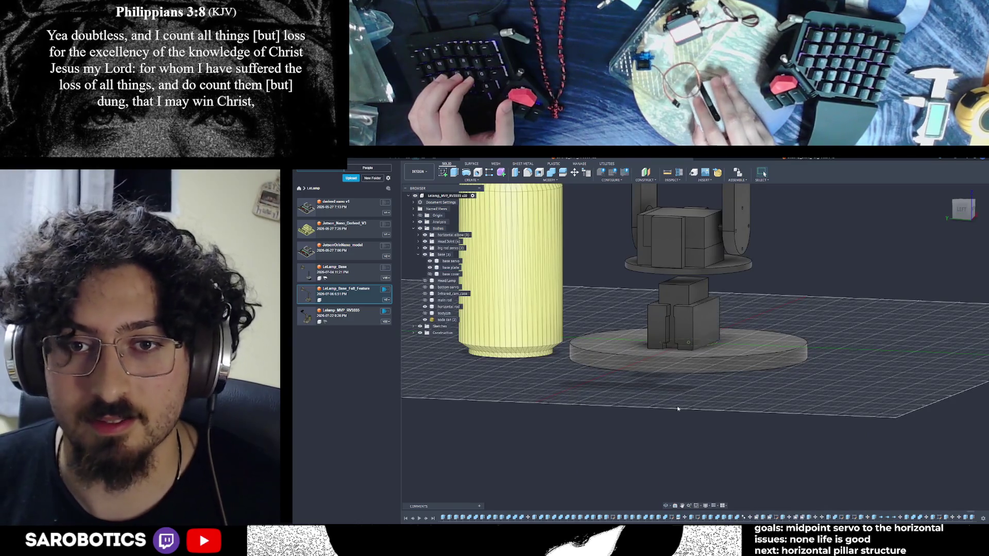
scroll(682, 390, down, 5)
shift+middle_drag(682, 389, 695, 364)
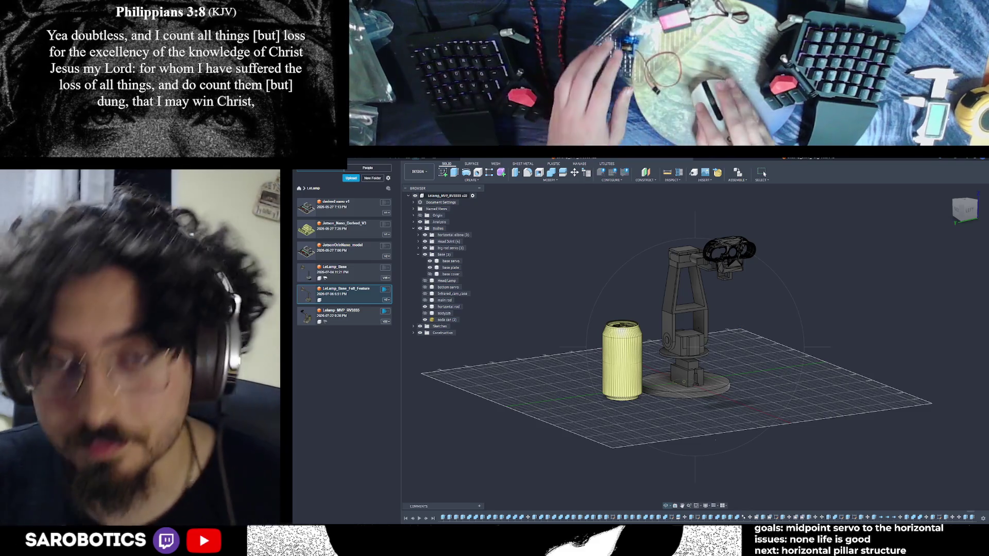
mouse_move(680, 348)
shift+middle_down()
mouse_move(707, 293)
mouse_move(445, 314)
shift+middle_up()
scroll(680, 348, up, 3)
scroll(680, 349, up, 3)
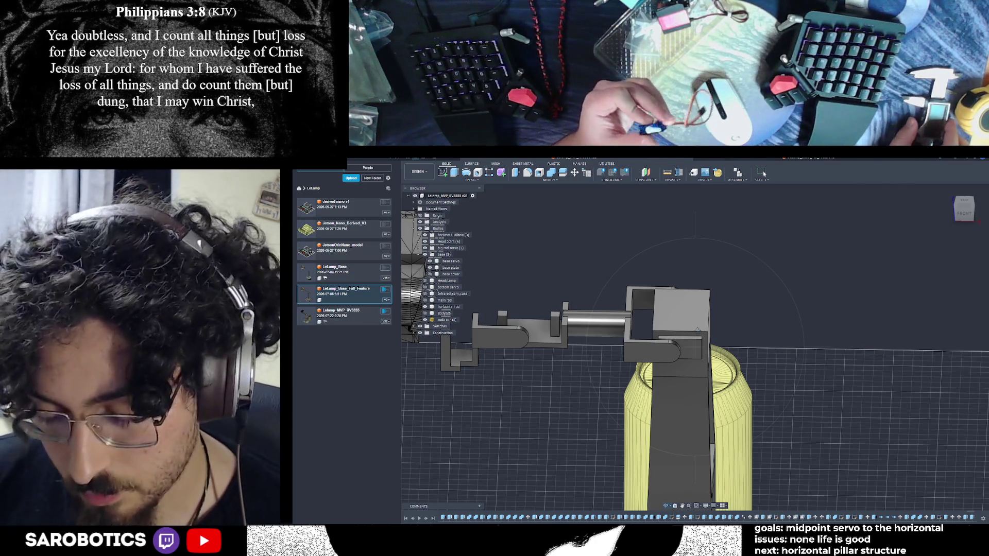
- Inspect the pillar's top box and peek inside the big rod servo group in the browser
mouse_move(697, 330)
shift+middle_down()
mouse_move(680, 364)
mouse_move(684, 333)
shift+middle_up()
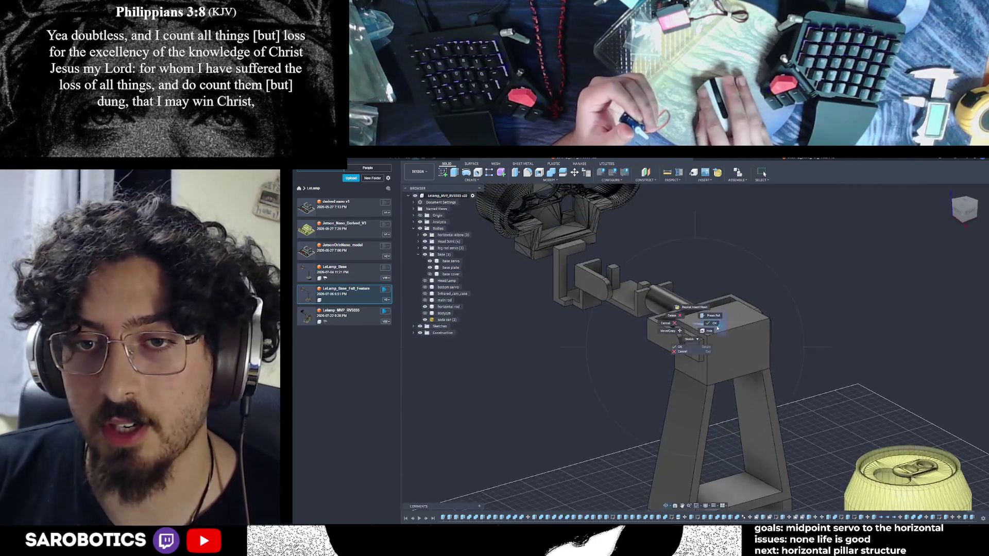
click(737, 351)
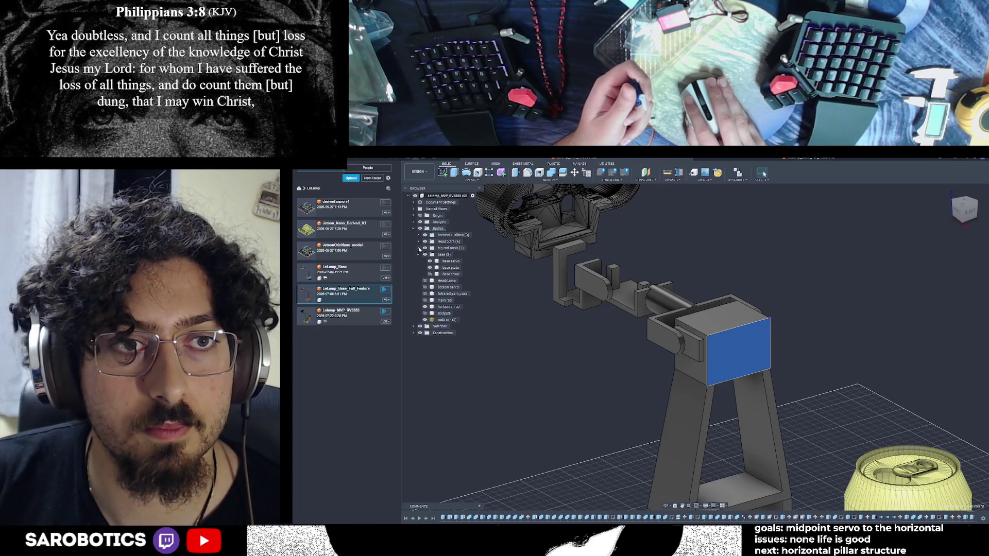
click(419, 248)
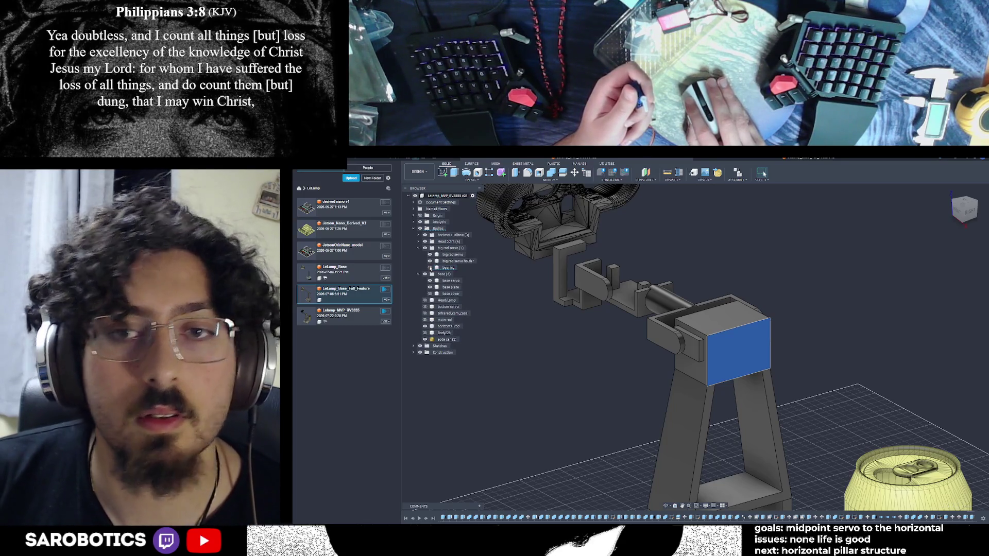
click(419, 248)
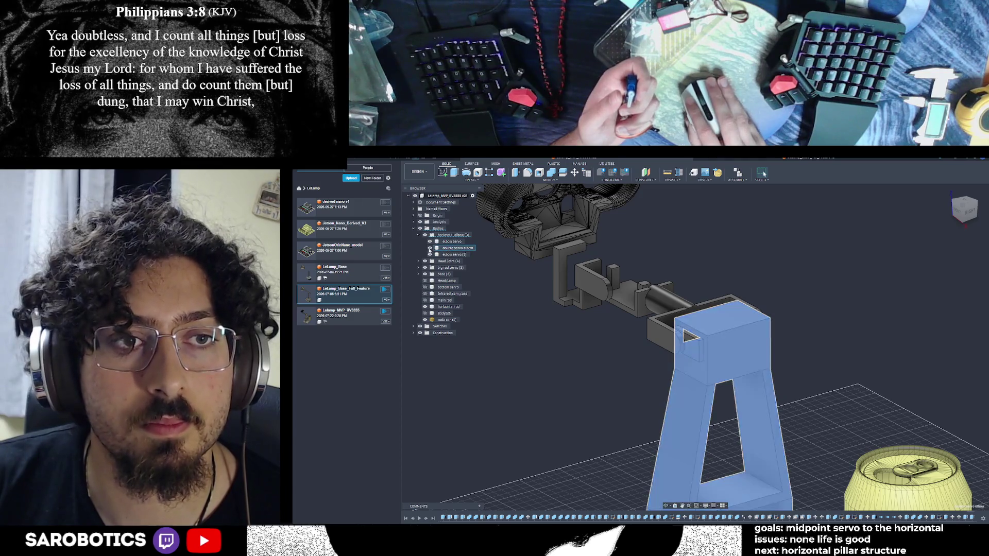
- Hide the two-leg pillar body (V) and view the remaining arm and base from above
click(431, 249)
key(v)
shift+middle_drag(539, 311, 679, 480)
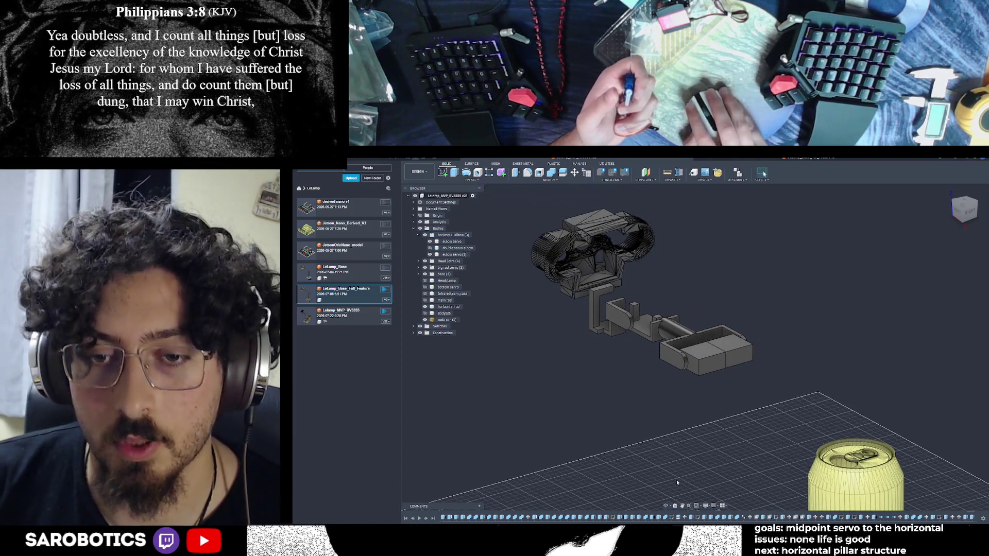
shift+middle_drag(696, 309, 696, 386)
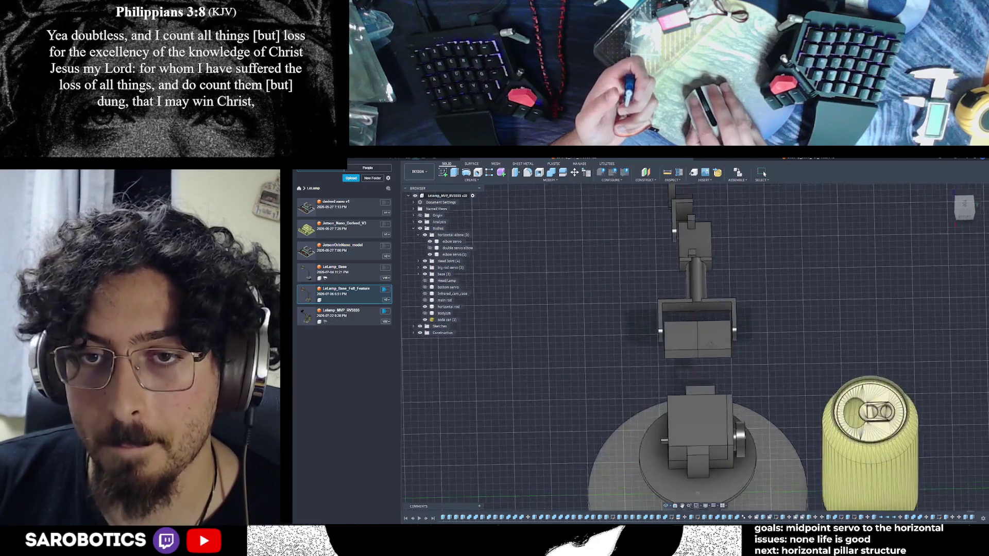
scroll(707, 348, up, 2)
scroll(707, 348, up, 2)
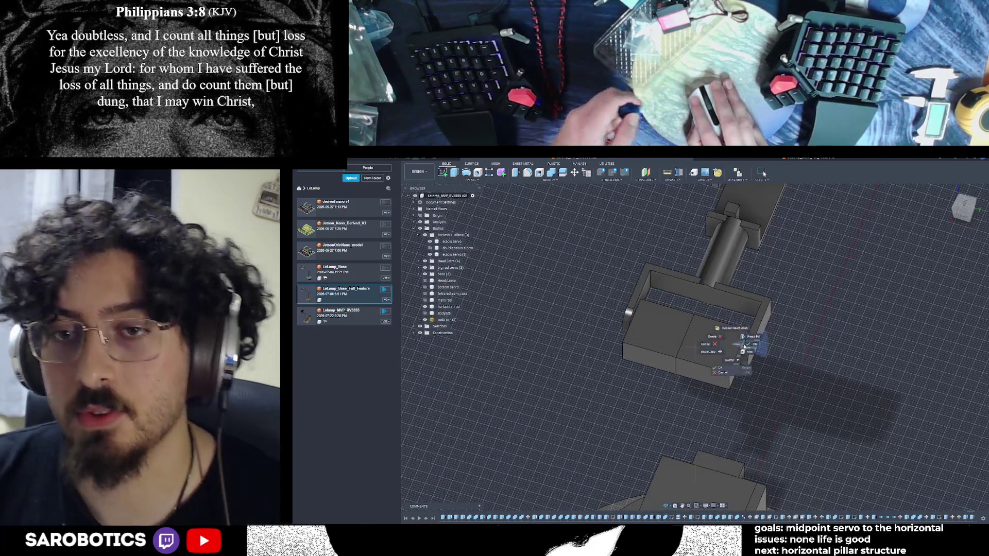
- Measure the elbow housing box width (22.80 mm) and the 137 mm drop to the lower part
key(i)
click(694, 348)
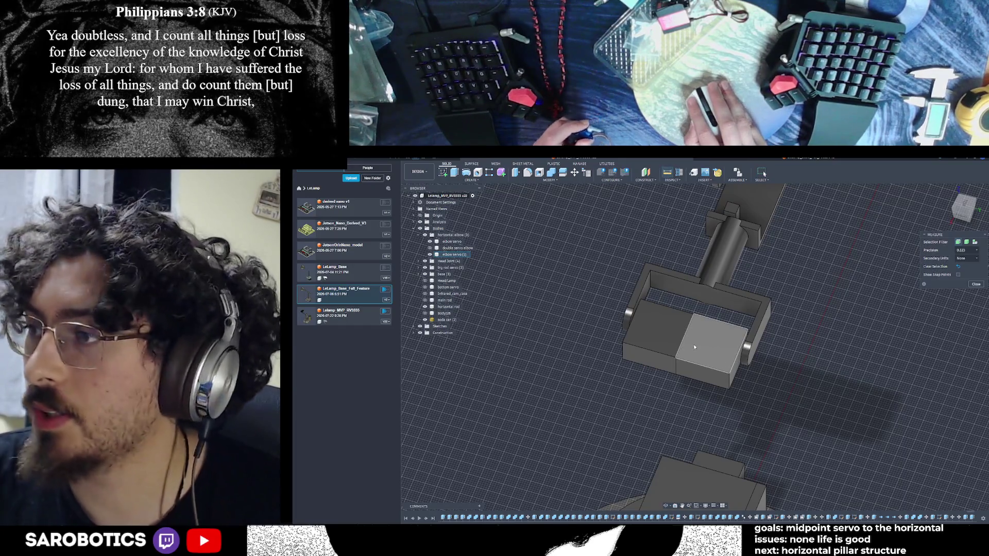
click(687, 341)
click(735, 366)
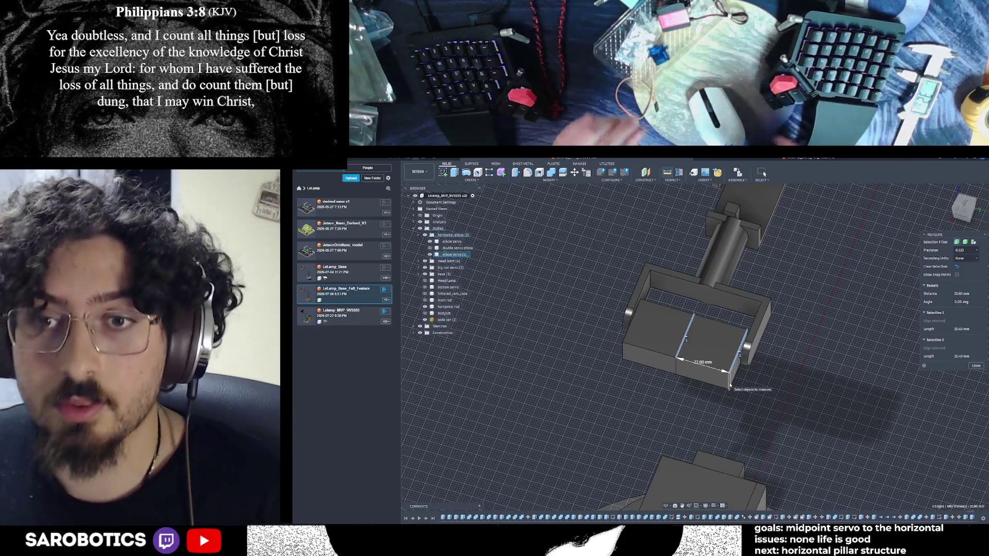
click(700, 484)
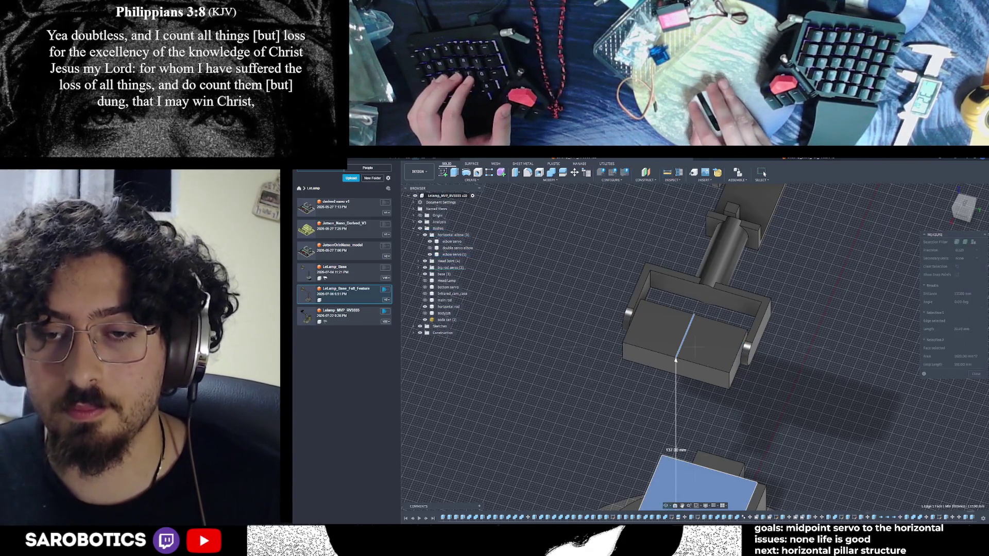
shift+middle_drag(700, 483, 818, 331)
- Measure the end block's width between its two edges at 22.60 mm and close Measure
click(817, 331)
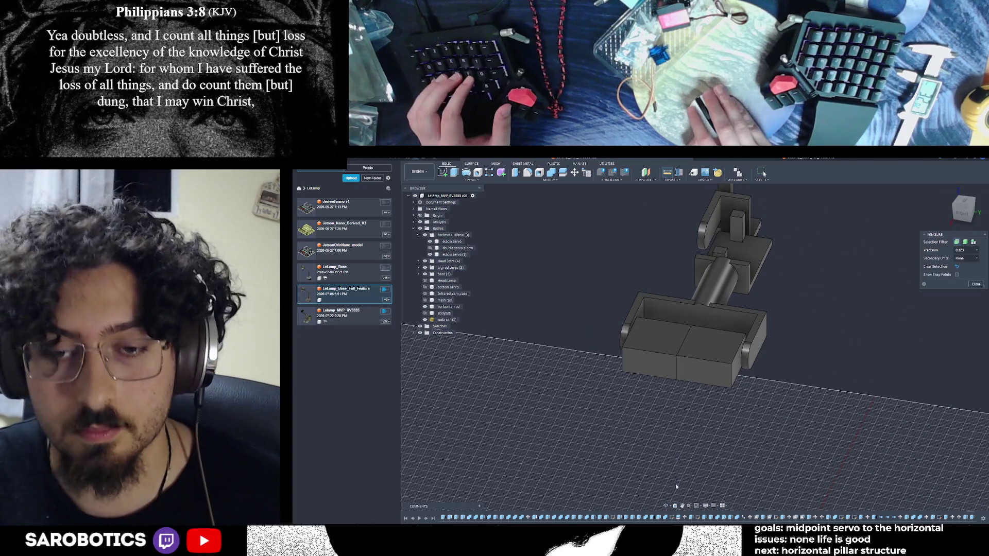
scroll(770, 366, up, 2)
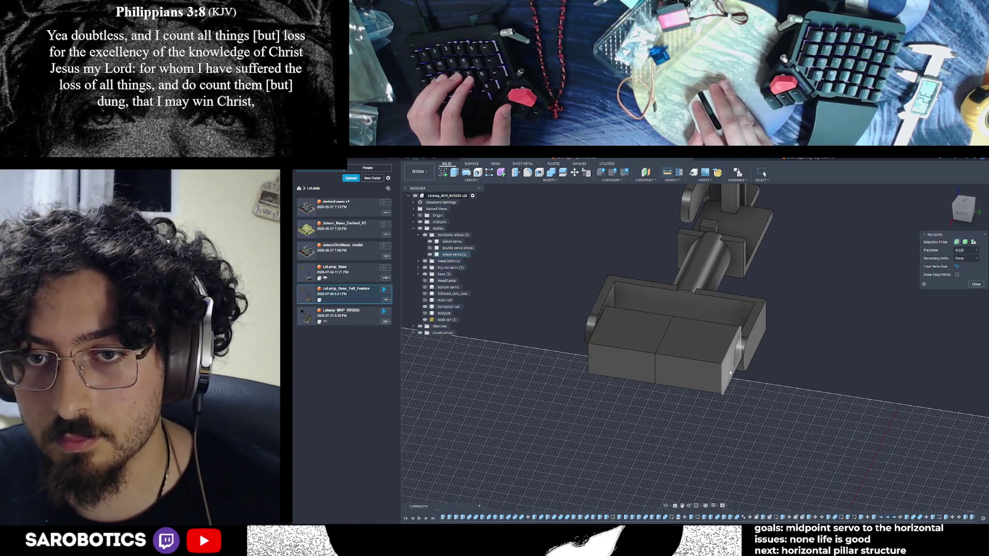
click(660, 341)
click(730, 352)
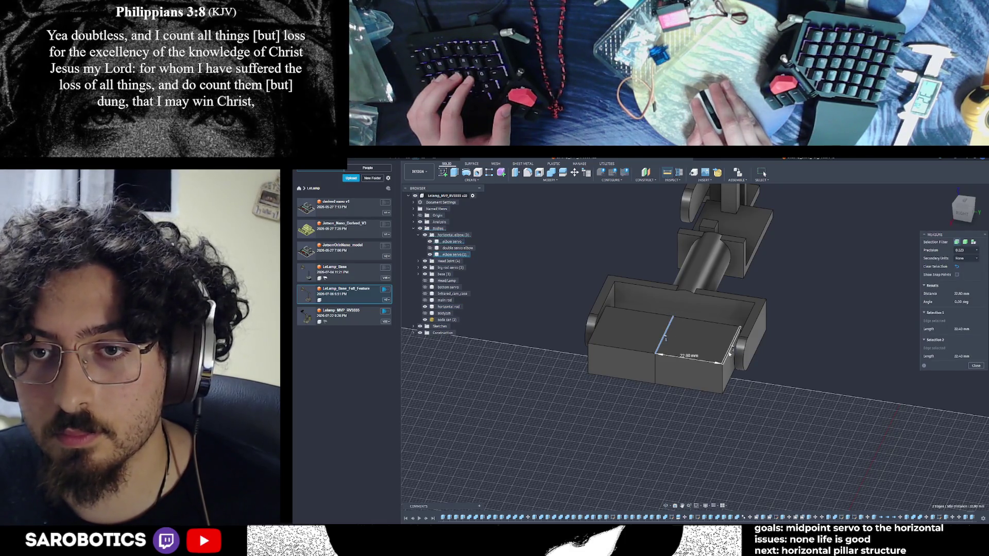
click(975, 366)
- Extrude the elbow housing box's end face outward as a new body and confirm it
key(e)
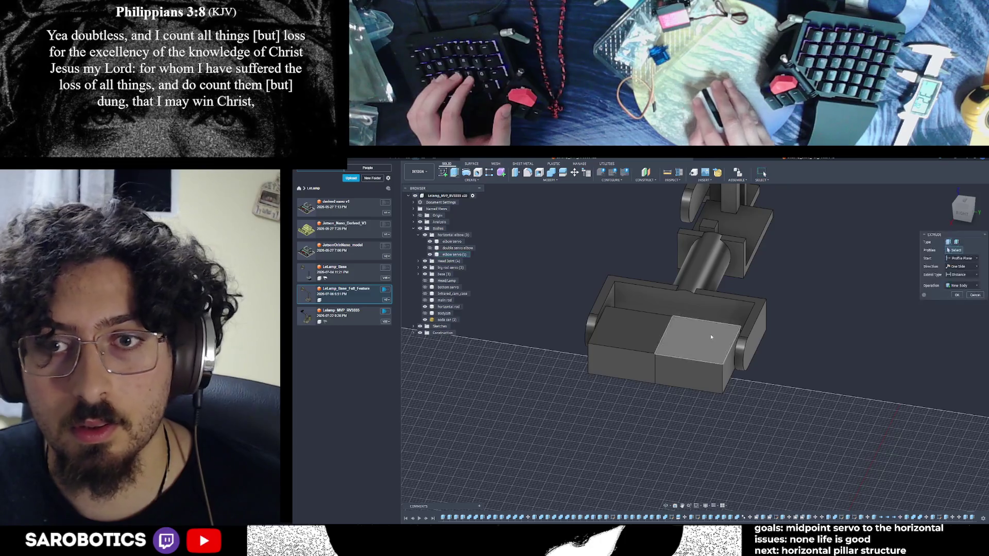
click(731, 362)
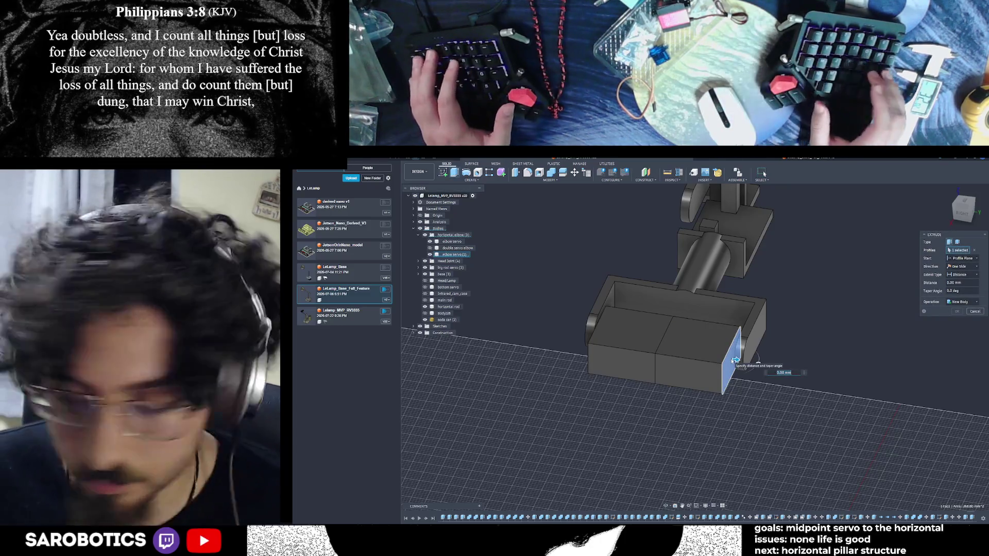
text(-32.8)
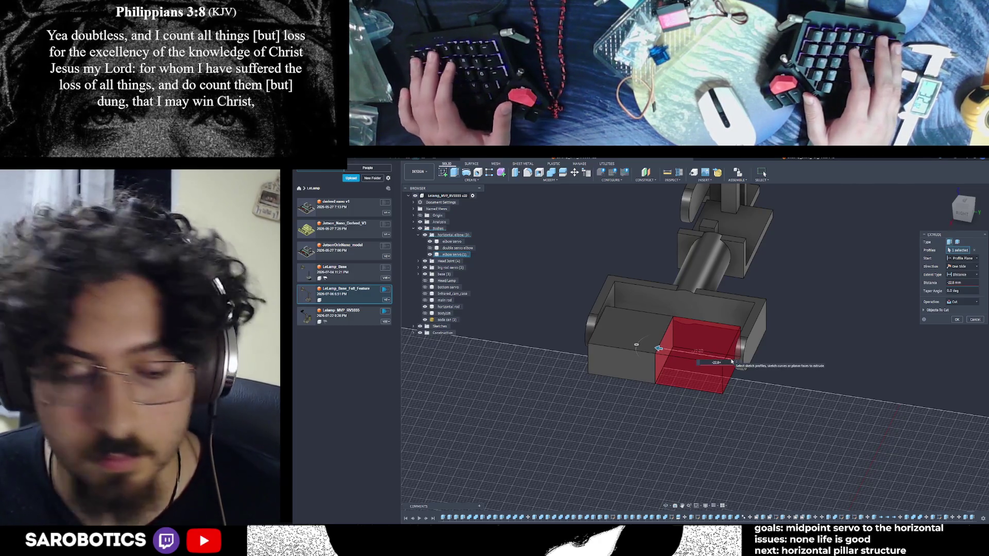
text(+)
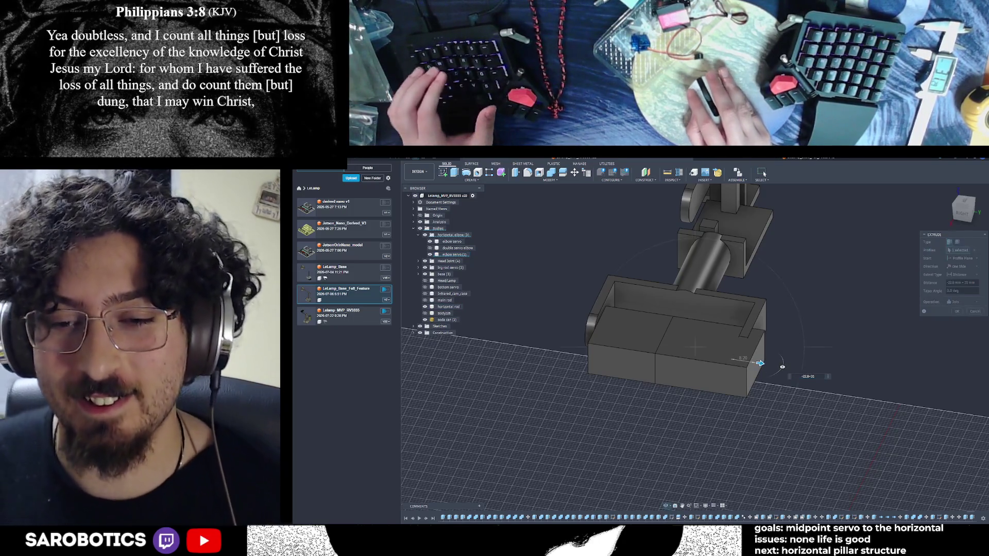
shift+middle_drag(760, 364, 751, 389)
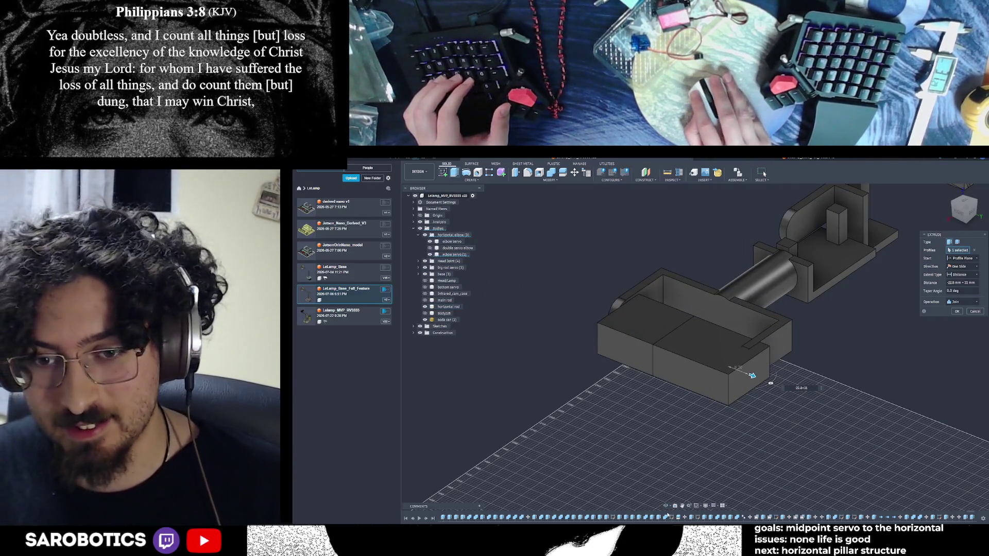
shift+middle_drag(743, 370, 738, 336)
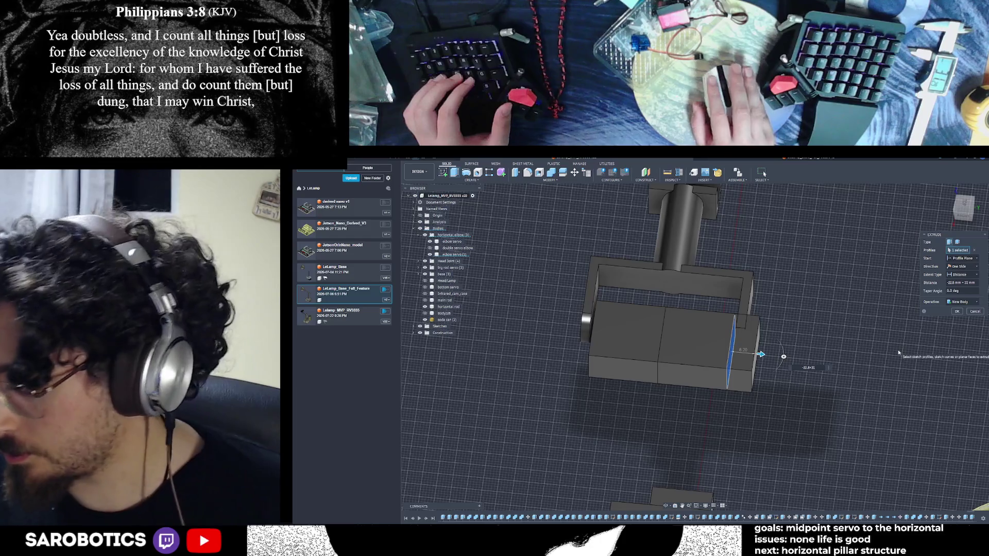
key(Return)
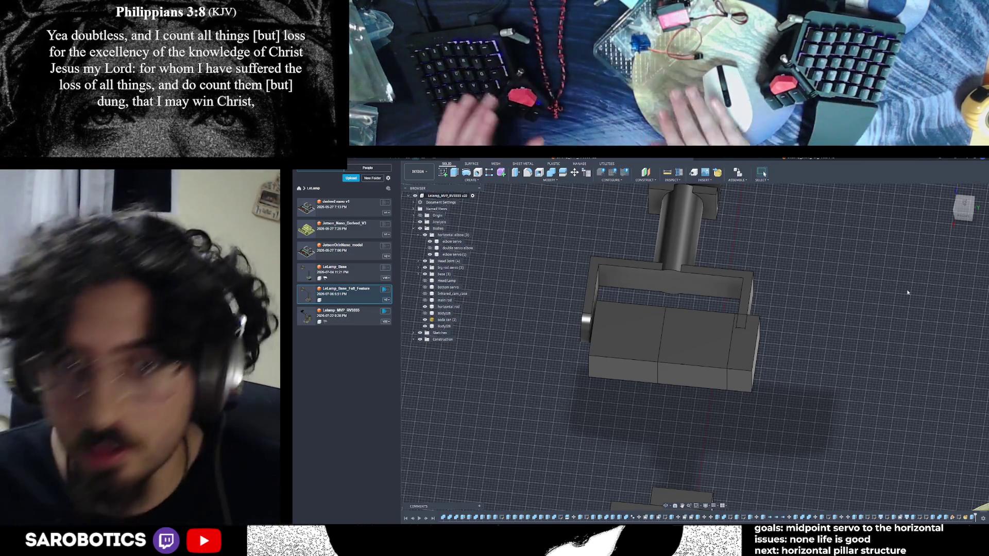
mouse_move(696, 349)
shift+middle_down()
mouse_move(672, 356)
mouse_move(704, 371)
shift+middle_up()
- Repeat the extrude on the end block by 20 + 30 mm and confirm
right_click(727, 366)
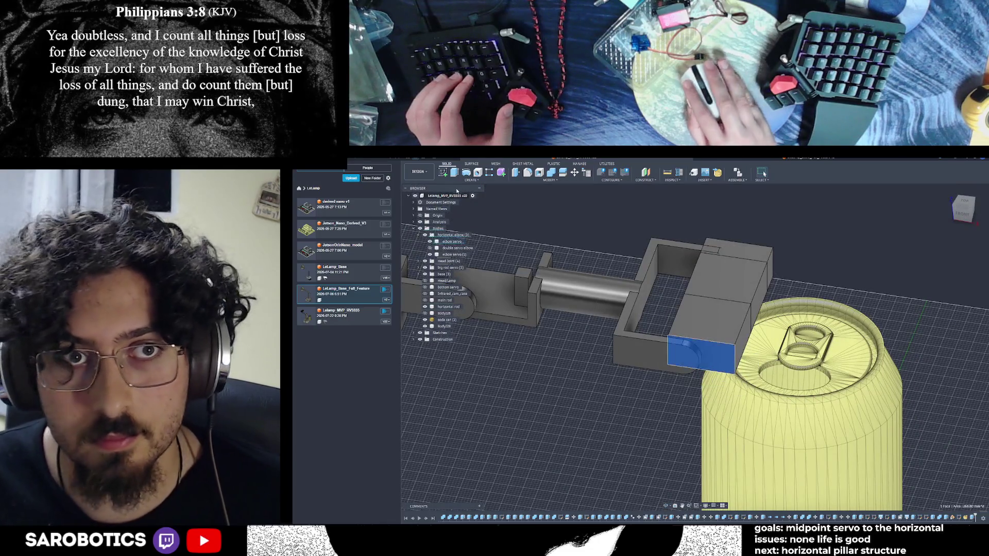
text(20)
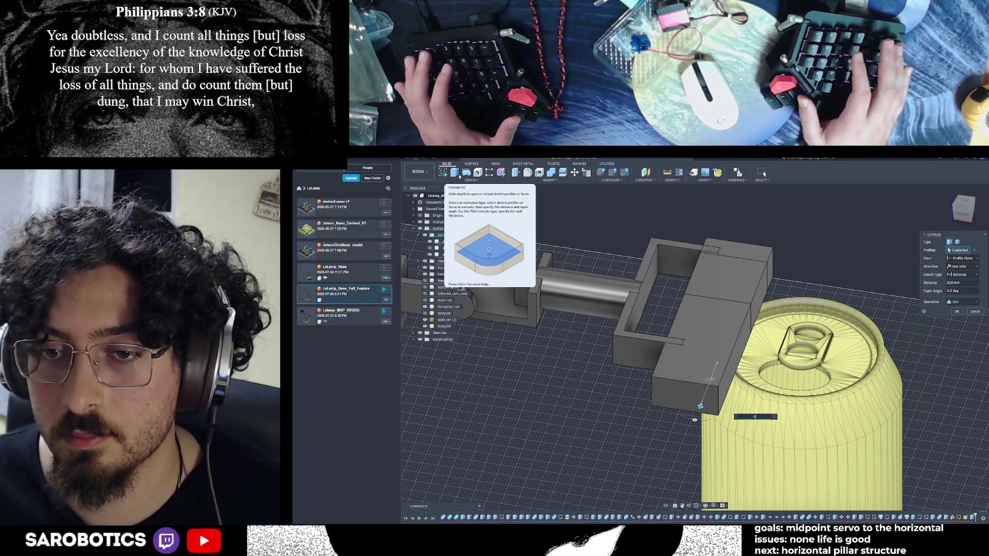
key(Return)
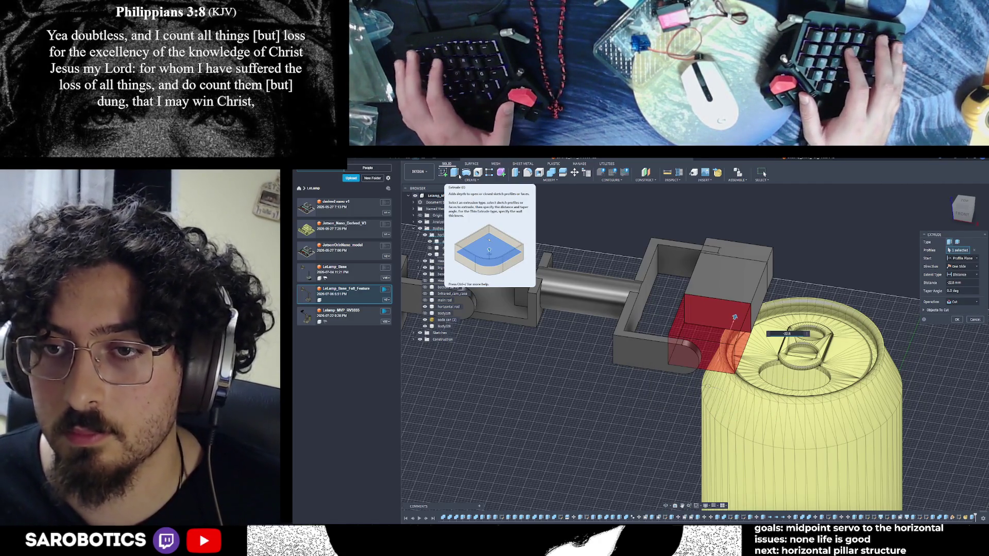
text(+ 30 mm)
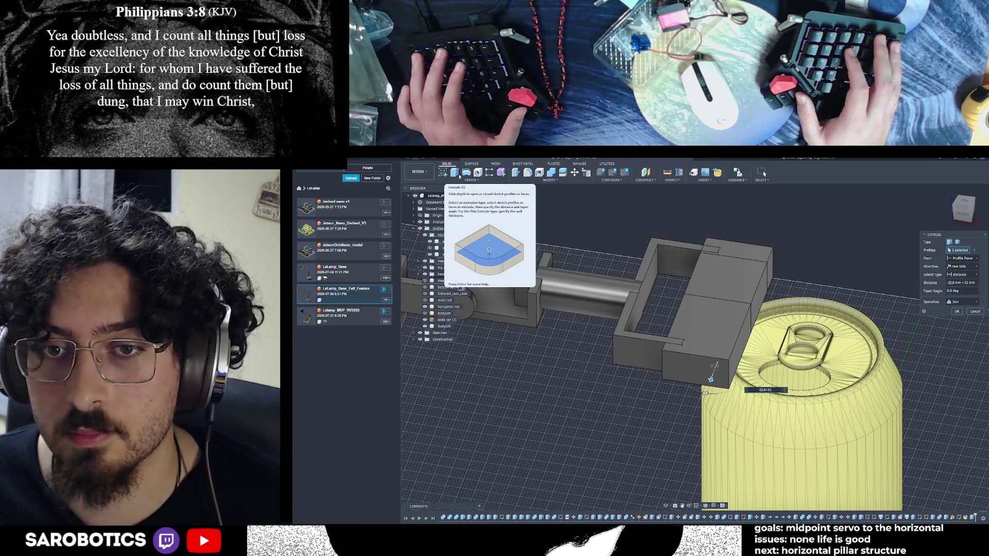
key(Return)
scroll(662, 375, down, 2)
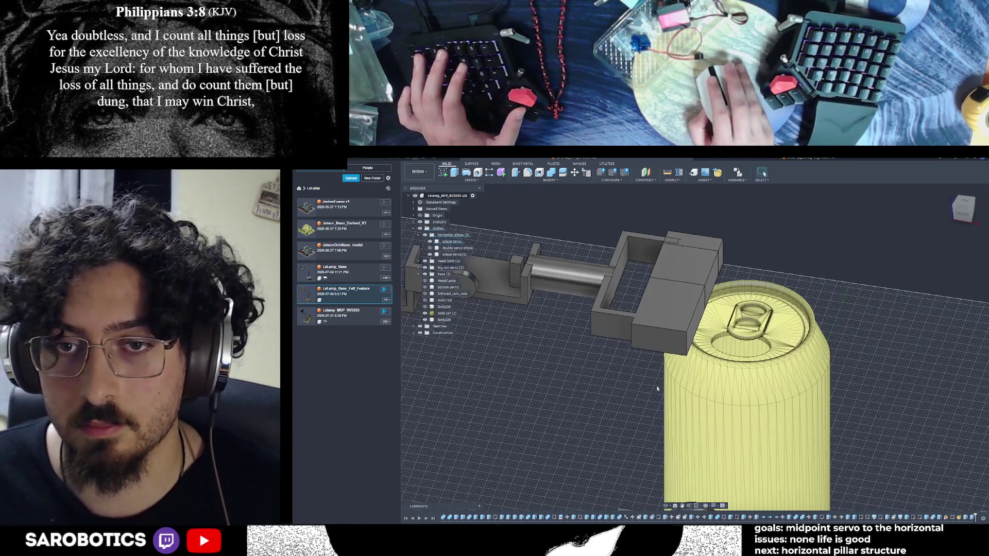
- Extrude the end block's face once more so it overhangs the soda can
click(665, 325)
key(e)
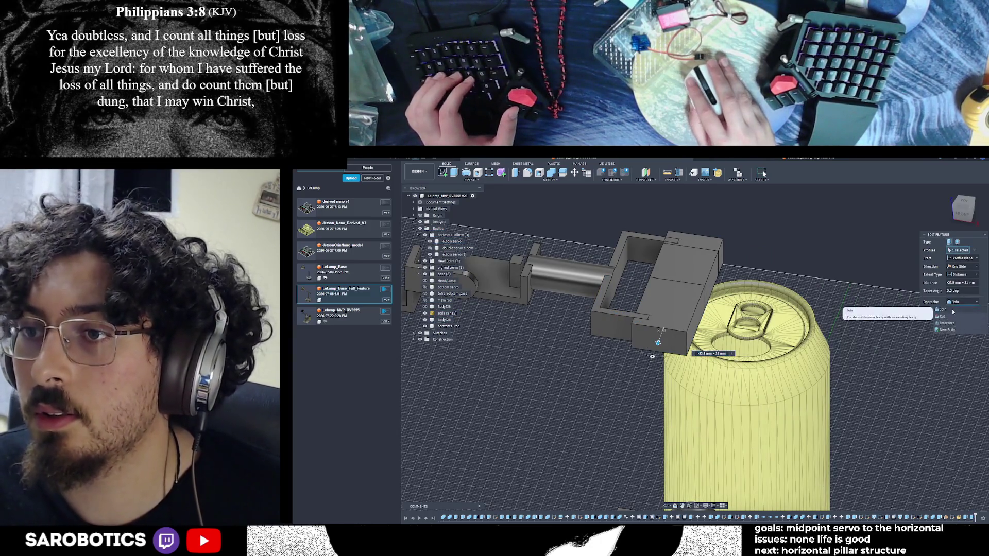
key(Return)
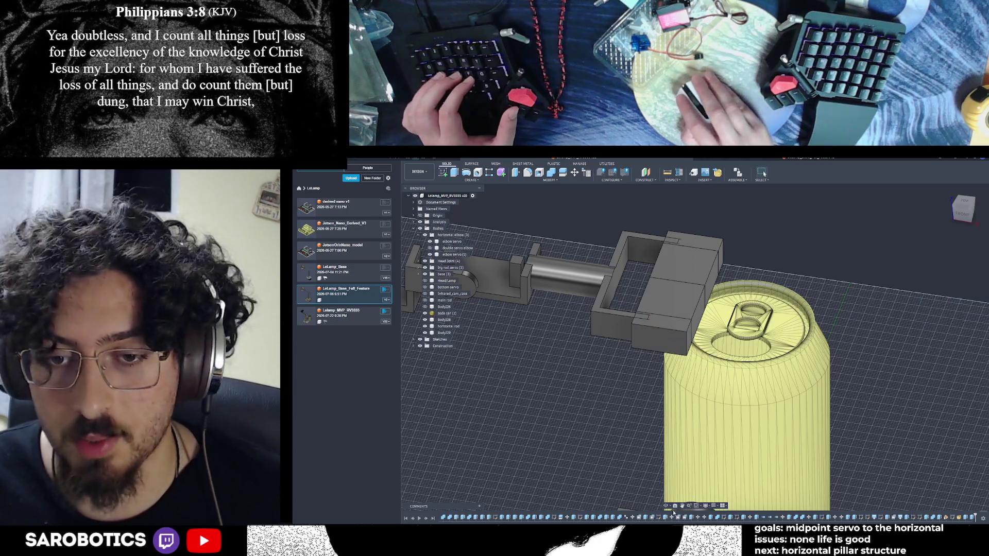
mouse_move(736, 312)
shift+middle_down()
mouse_move(708, 332)
mouse_move(741, 332)
shift+middle_up()
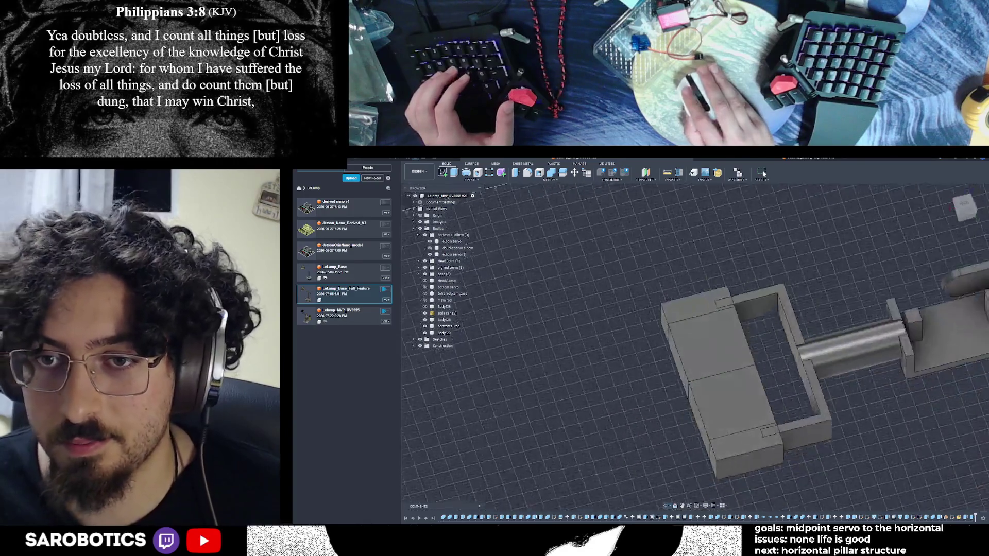
- Split the horizontal rail body so its rounded end tab becomes a separate body
mouse_move(742, 332)
shift+middle_down()
mouse_move(796, 363)
mouse_move(696, 347)
shift+middle_up()
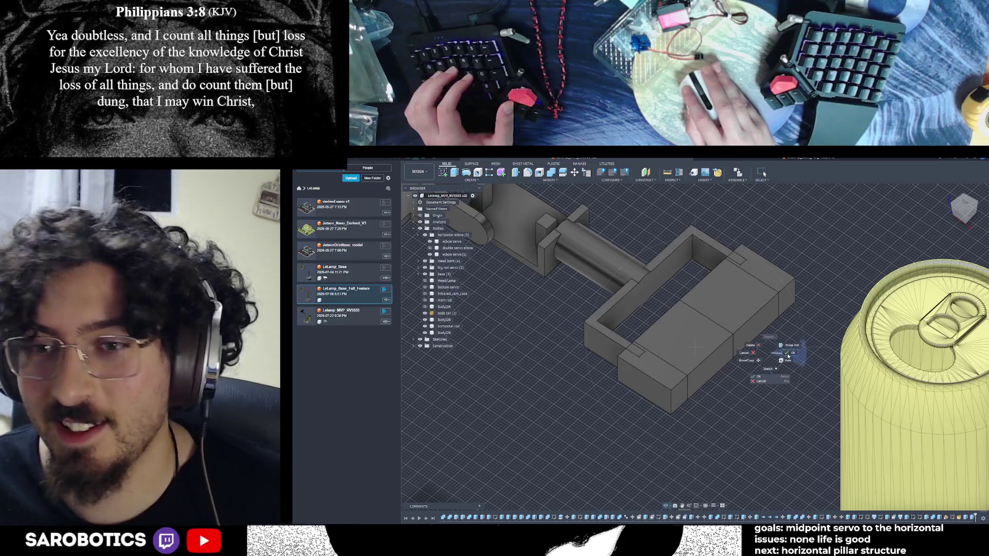
key(Escape)
click(563, 172)
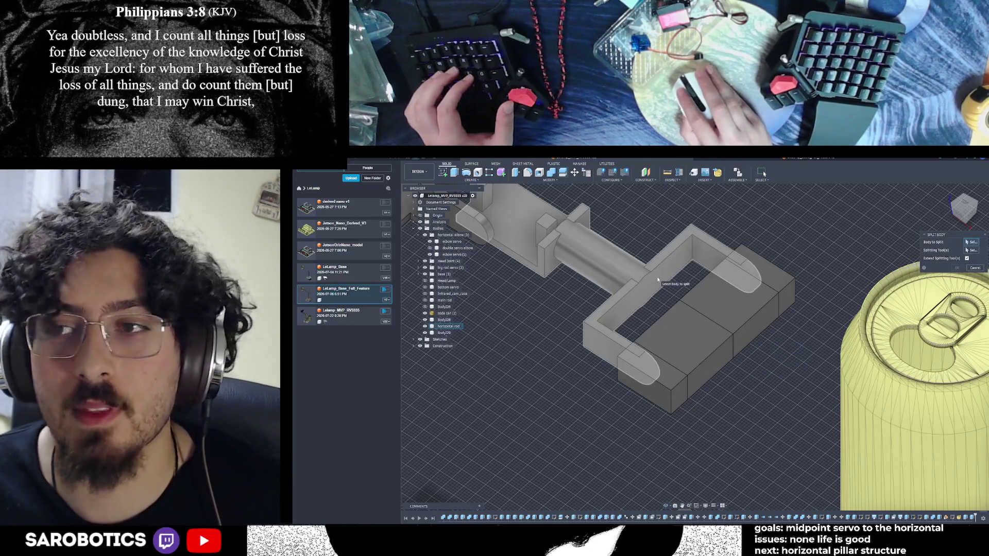
click(658, 280)
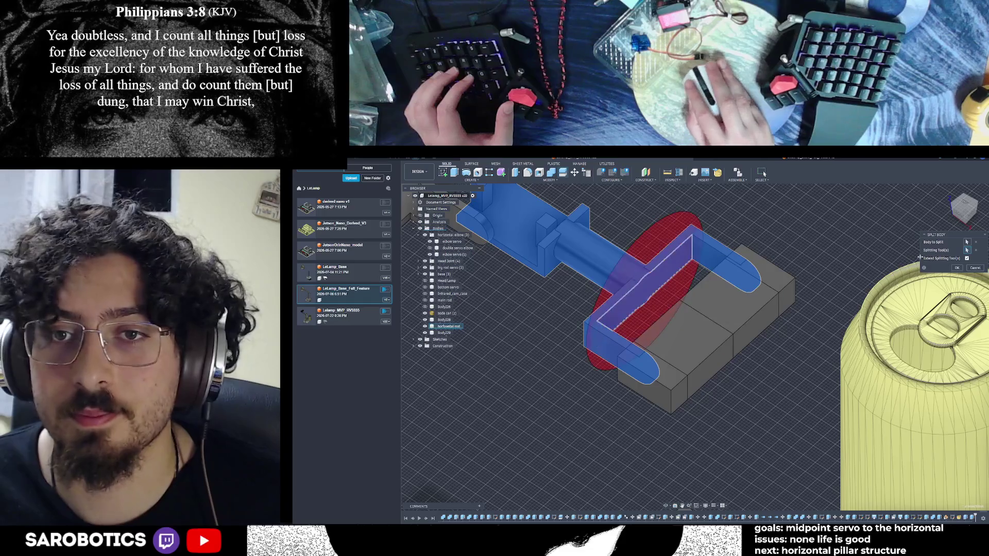
click(956, 268)
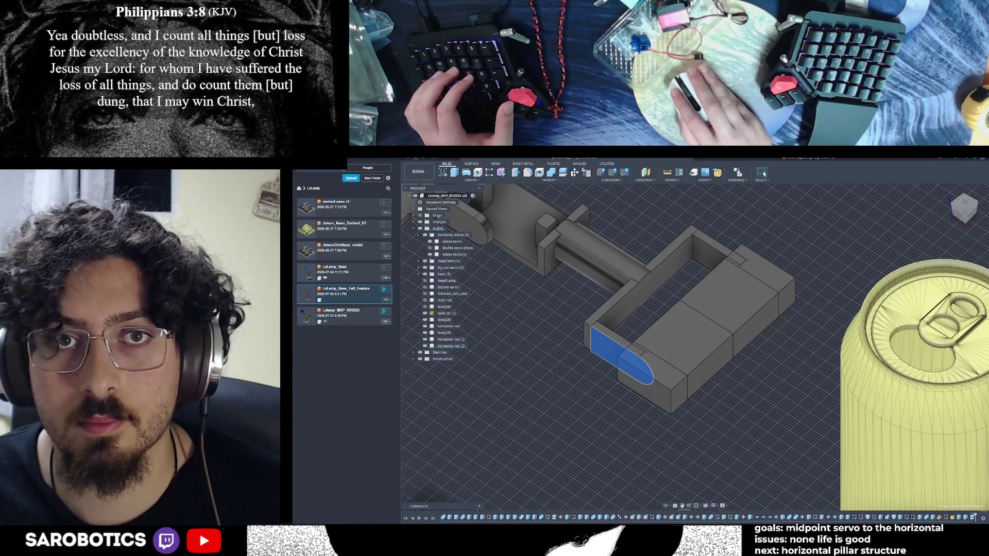
- Move the first rounded end tab outward along Y as a whole body and confirm
key(m)
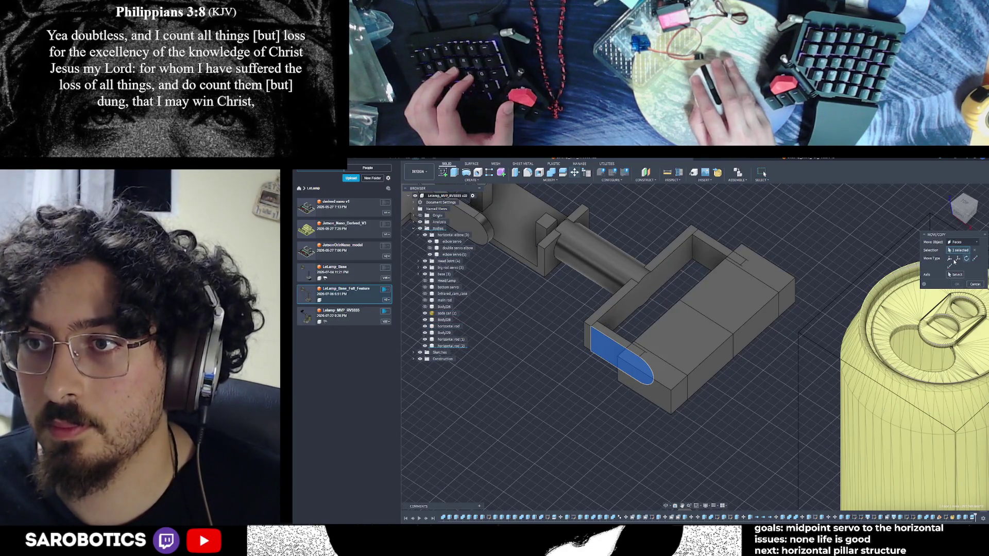
click(951, 258)
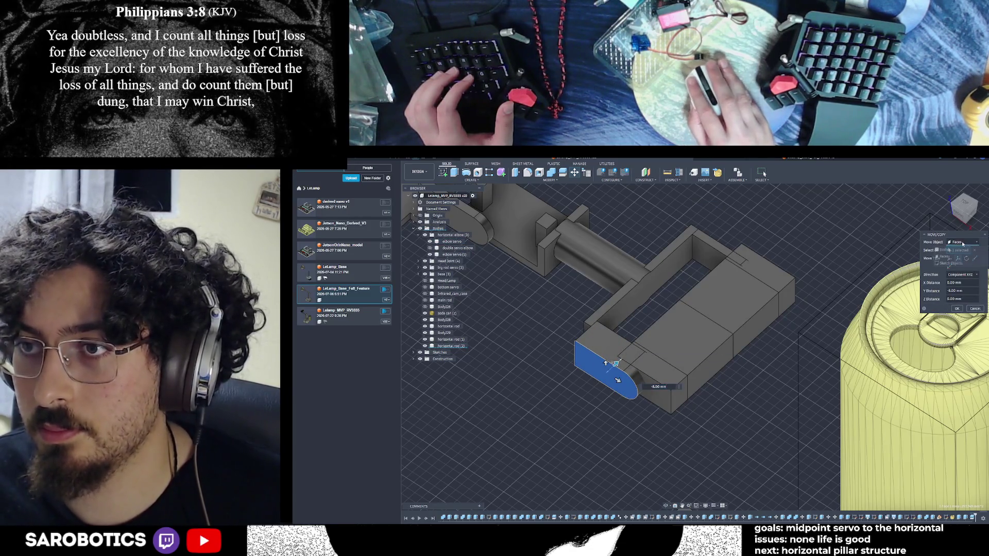
click(955, 251)
click(630, 356)
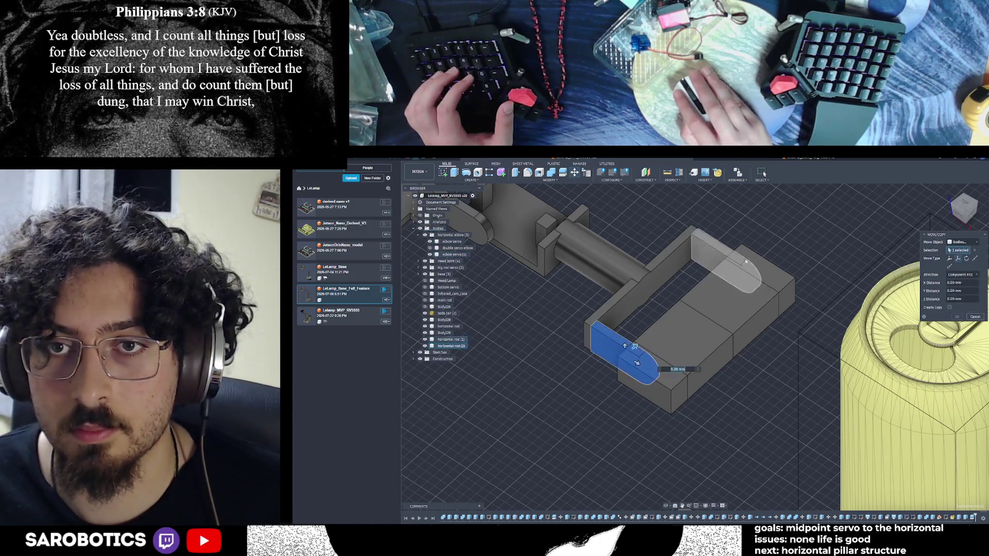
drag(636, 349, 611, 366)
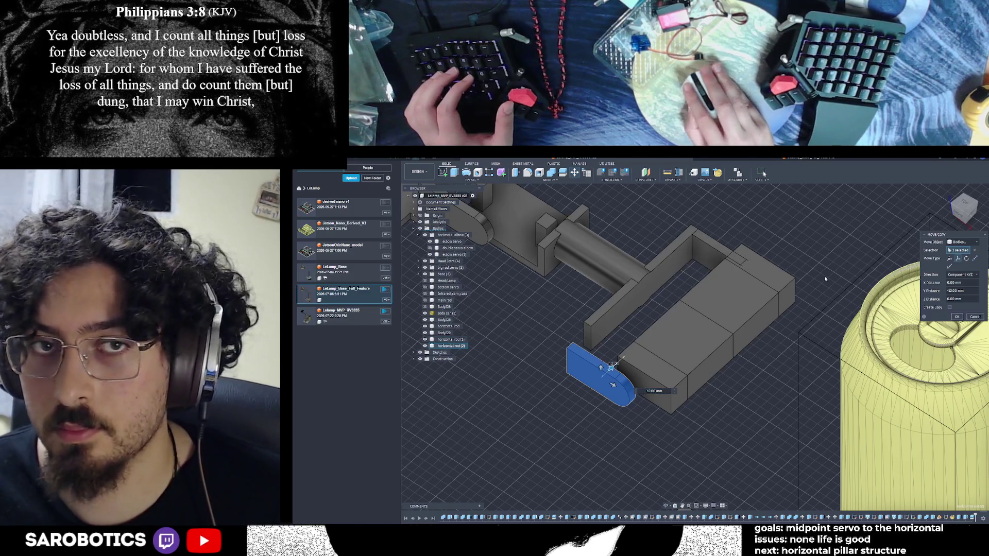
key(Return)
- Move the second end tab outward from the central block and confirm
click(730, 255)
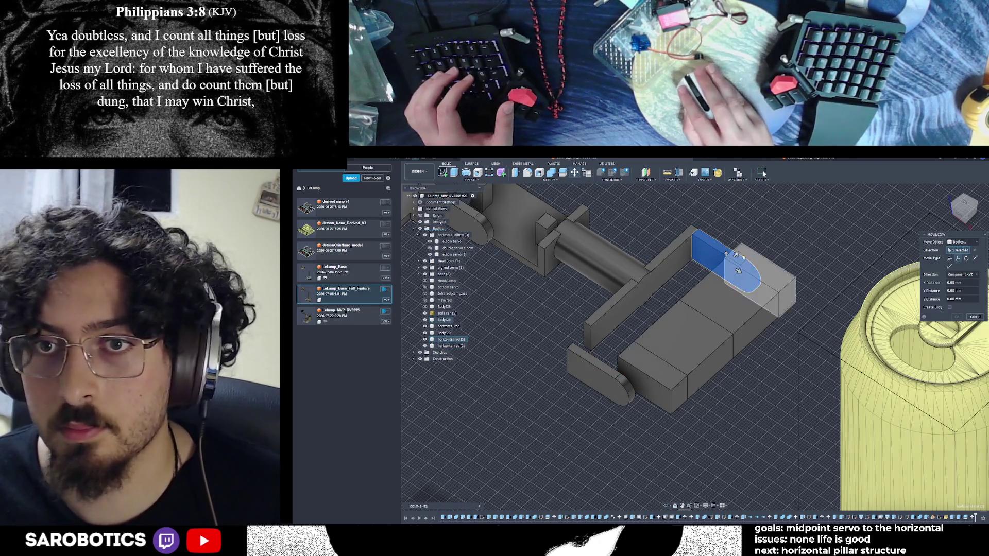
click(959, 317)
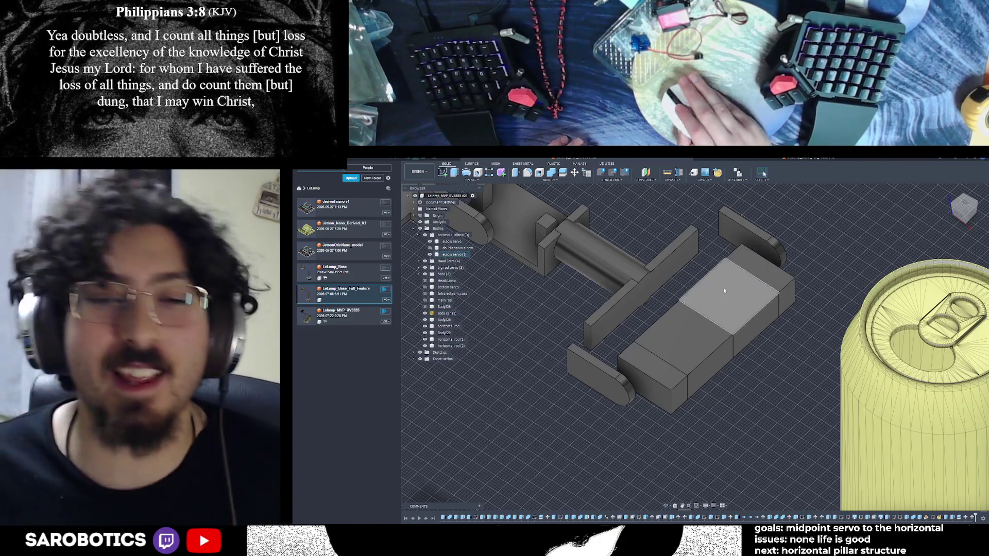
scroll(725, 291, down, 2)
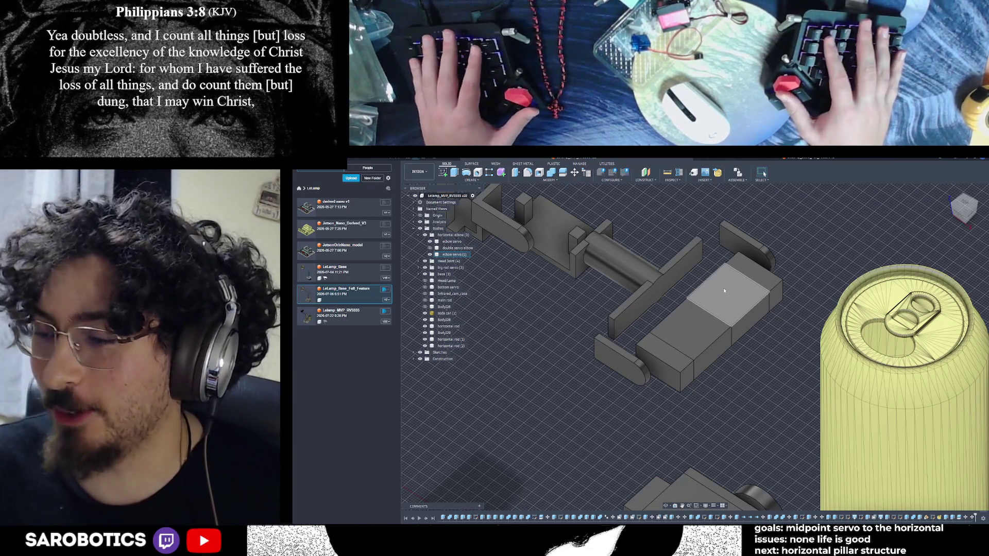
scroll(724, 291, down, 3)
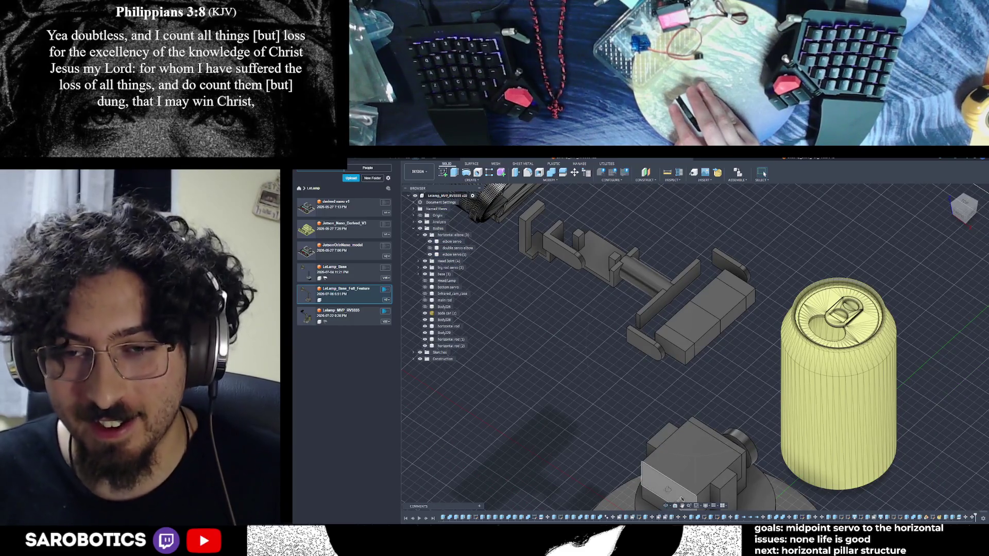
shift+middle_drag(680, 499, 741, 311)
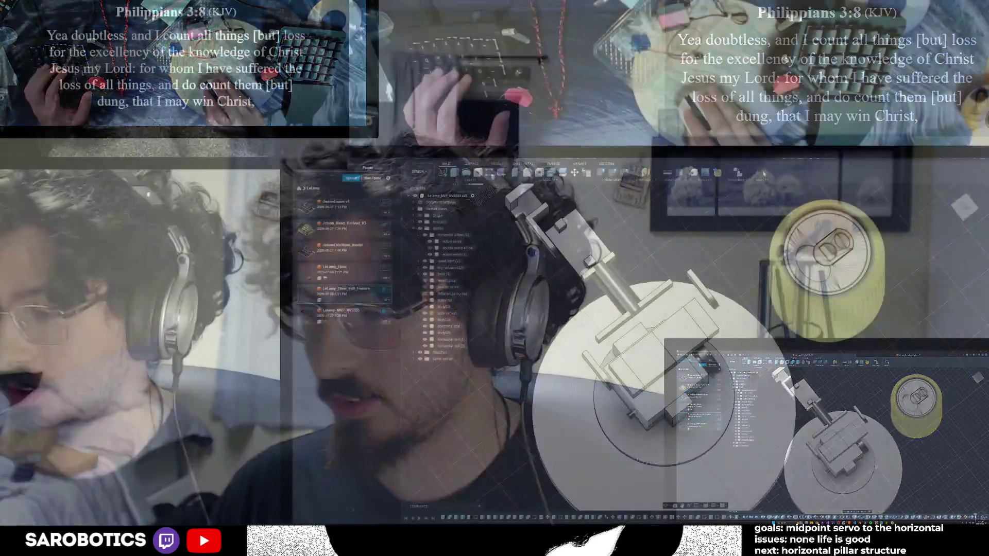
shift+middle_drag(696, 348, 742, 294)
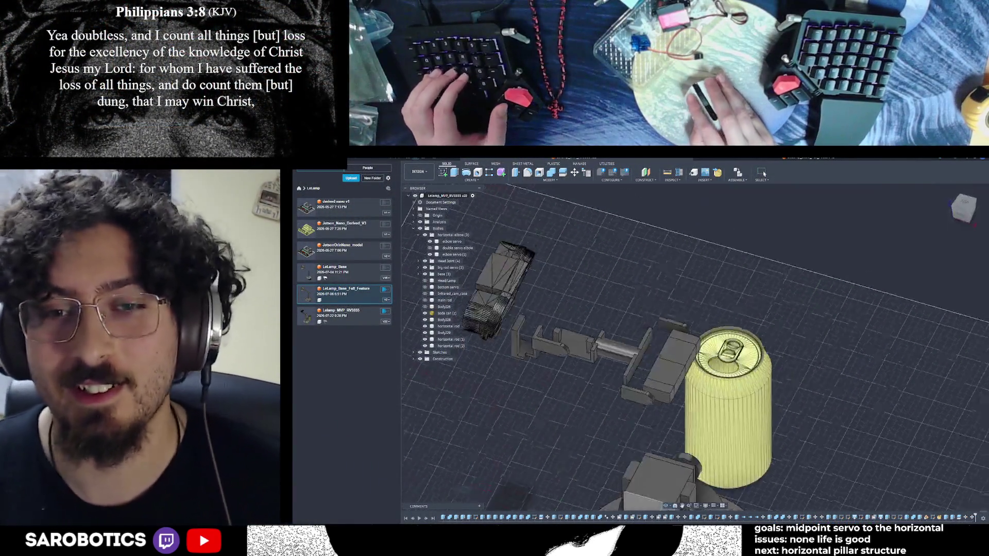
mouse_move(695, 371)
shift+middle_down()
mouse_move(721, 400)
mouse_move(742, 363)
shift+middle_up()
mouse_move(619, 349)
shift+middle_down()
mouse_move(630, 309)
mouse_move(620, 350)
mouse_move(696, 294)
shift+middle_up()
scroll(695, 294, up, 2)
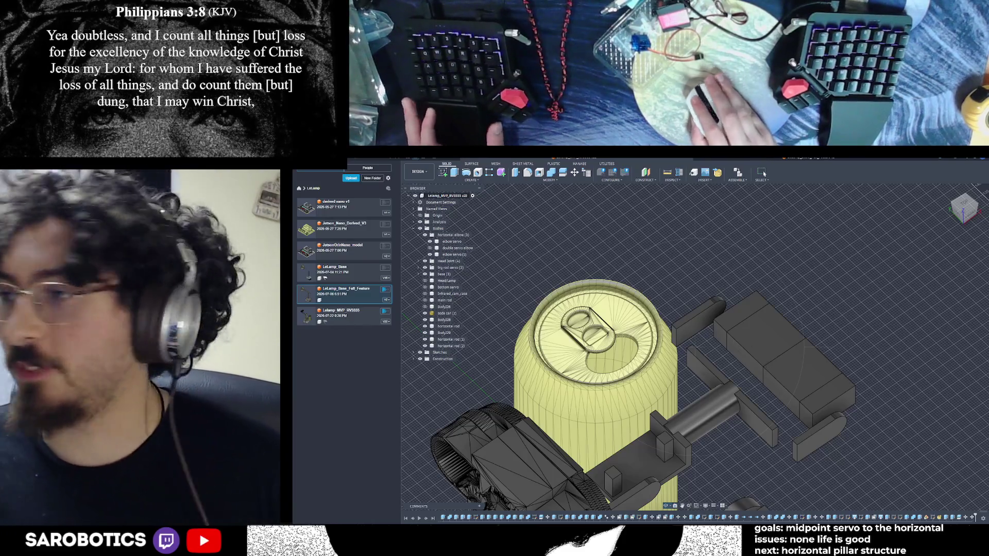
scroll(696, 347, down, 5)
shift+middle_drag(696, 348, 696, 294)
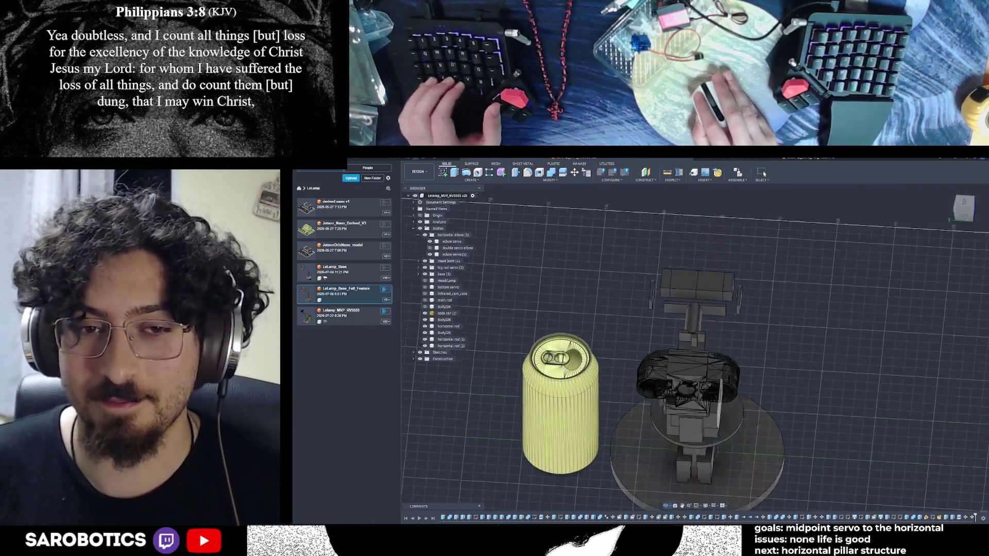
shift+middle_drag(696, 387, 695, 325)
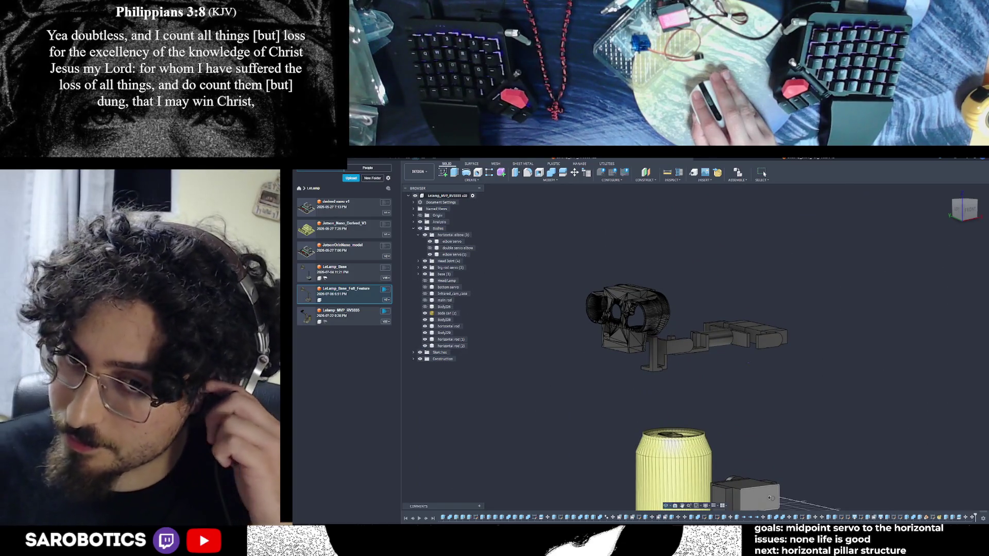
mouse_move(696, 325)
shift+middle_down()
mouse_move(726, 386)
mouse_move(746, 369)
mouse_move(742, 325)
mouse_move(742, 386)
mouse_move(704, 355)
shift+middle_up()
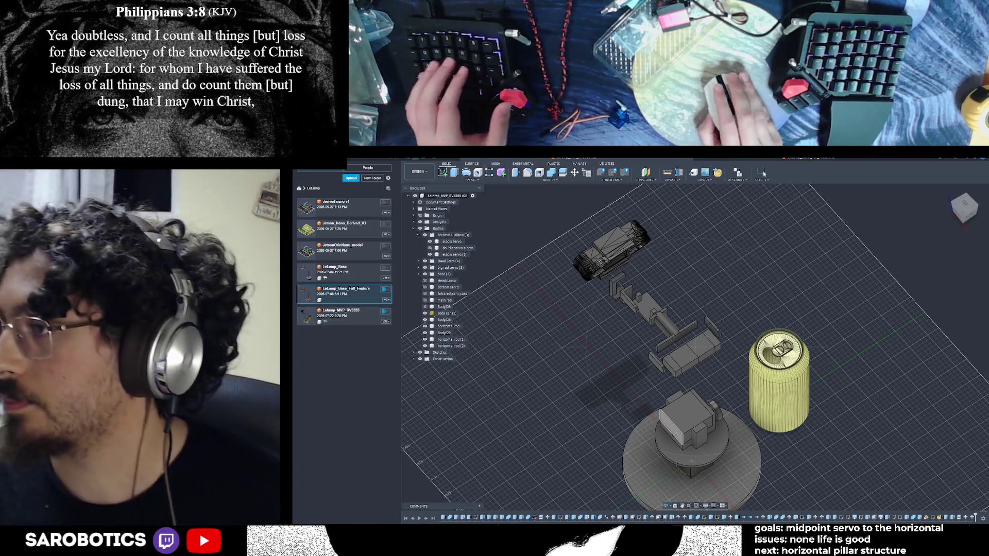
mouse_move(696, 348)
shift+middle_down()
mouse_move(718, 352)
mouse_move(719, 371)
shift+middle_up()
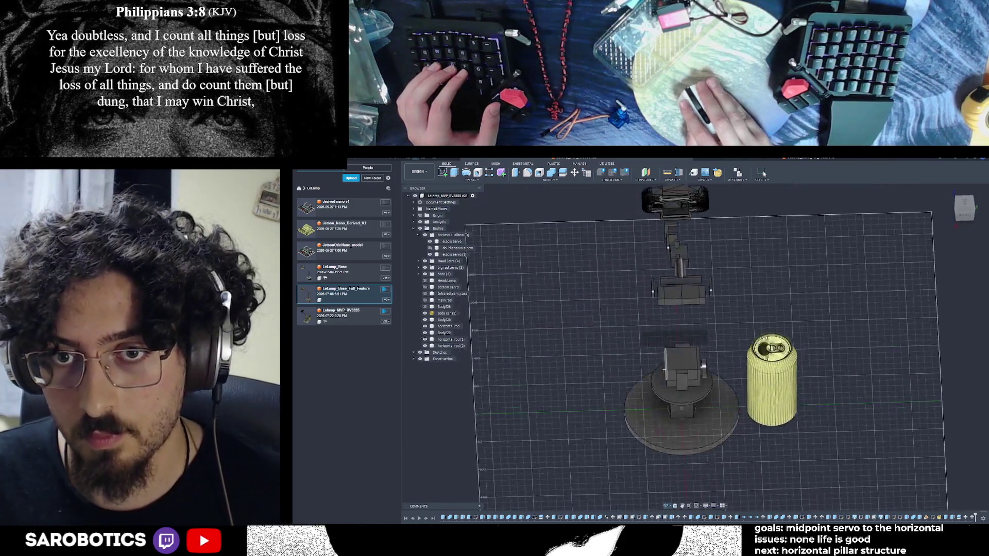
scroll(719, 371, up, 3)
scroll(687, 305, up, 3)
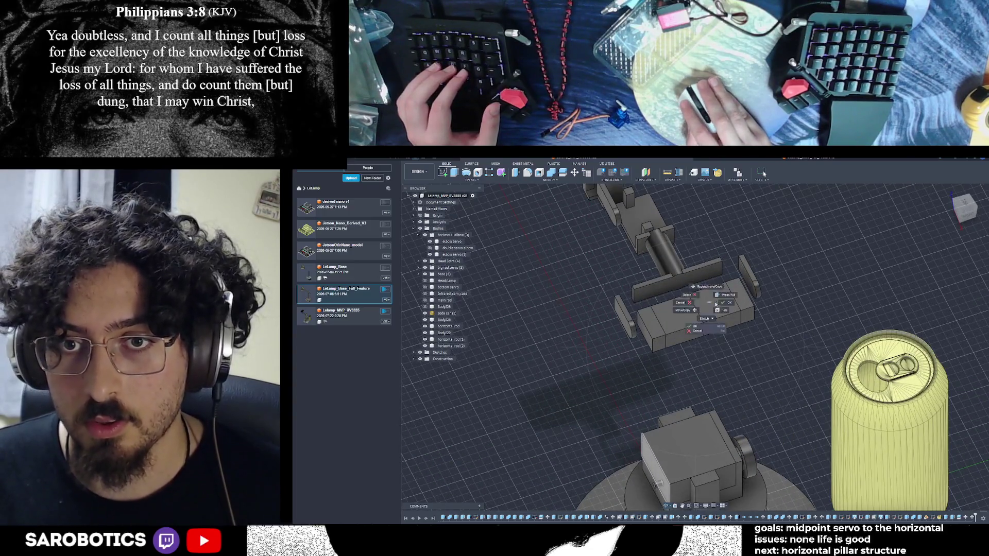
- Combine the left half pieces of the central block into one body
key(Escape)
click(669, 317)
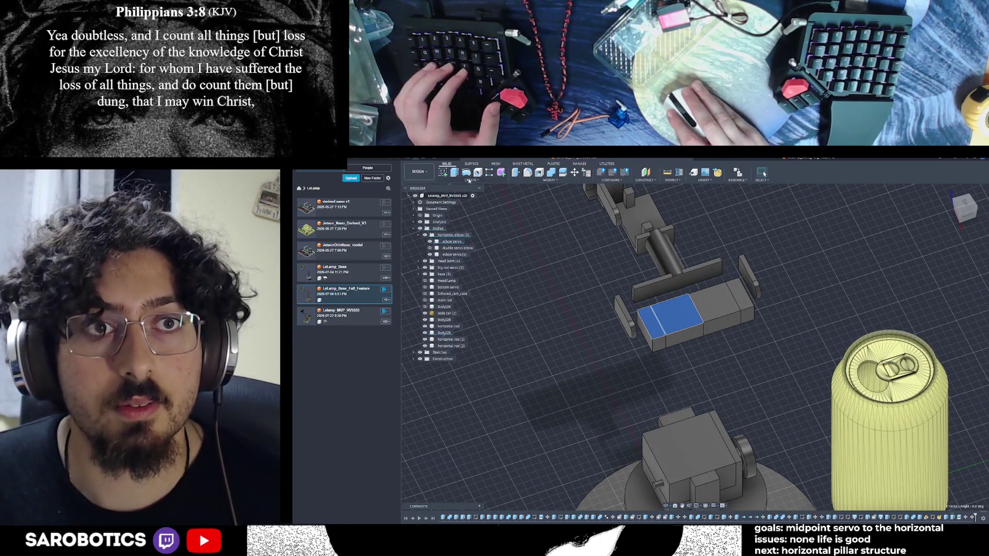
click(549, 179)
click(541, 227)
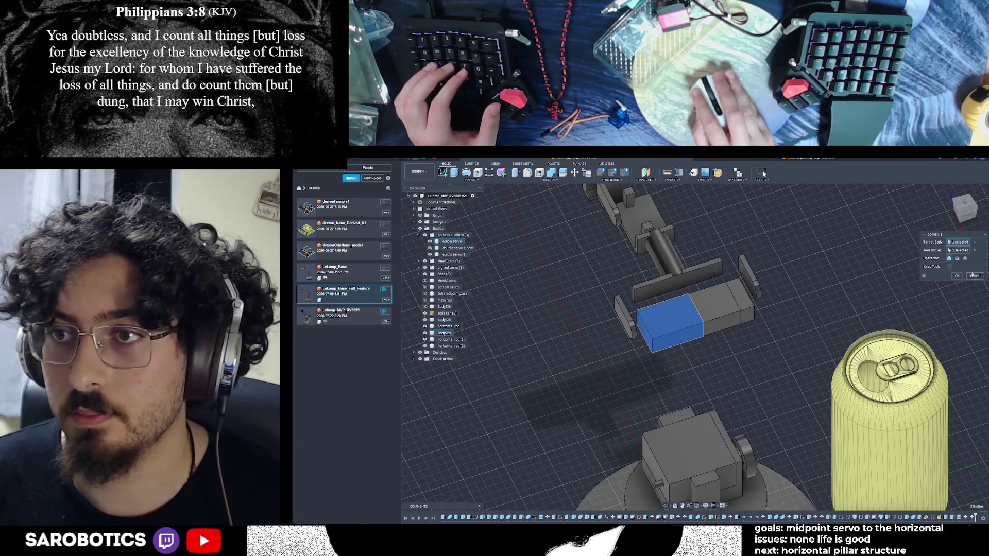
click(956, 276)
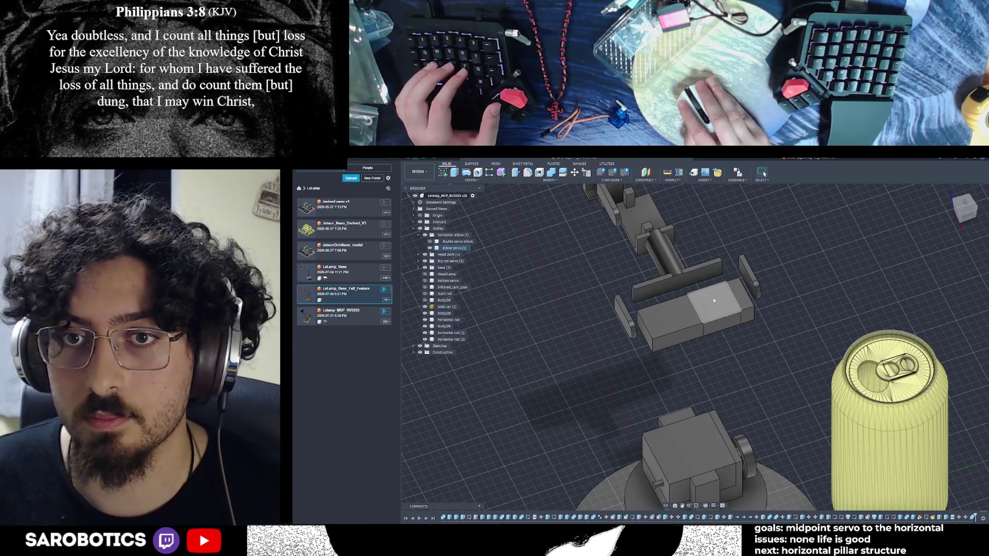
- Combine the right block into the central body, then toggle the double servo elbow's visibility
click(551, 181)
click(525, 218)
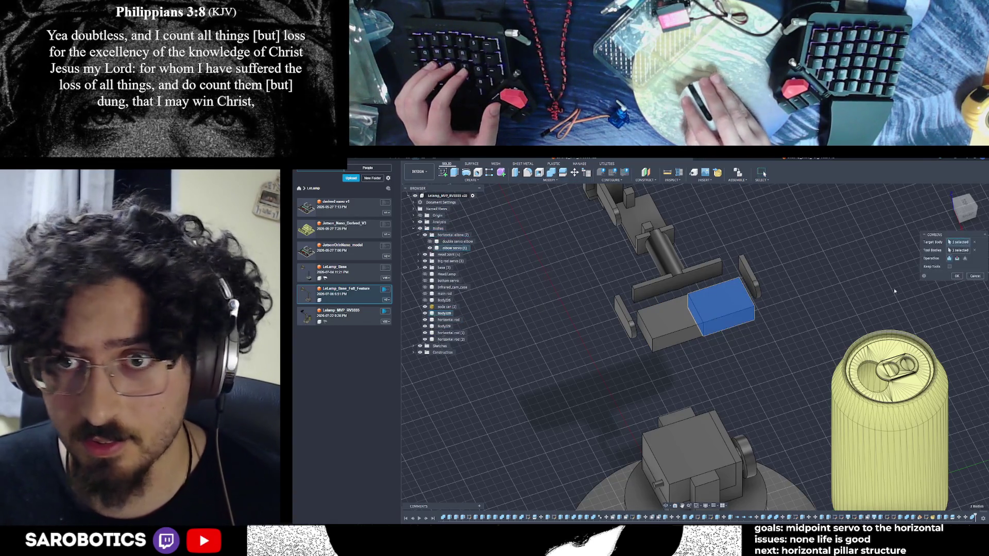
click(957, 276)
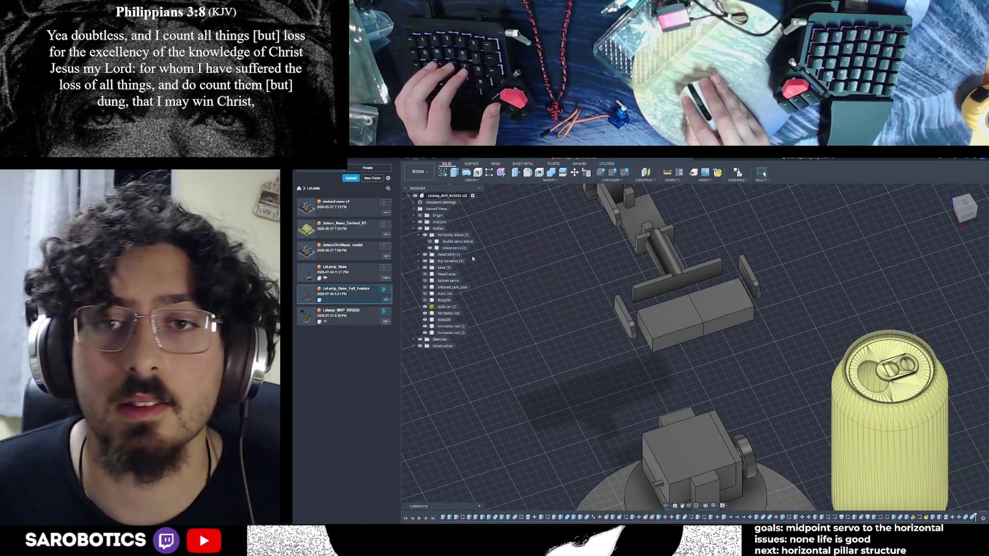
click(431, 241)
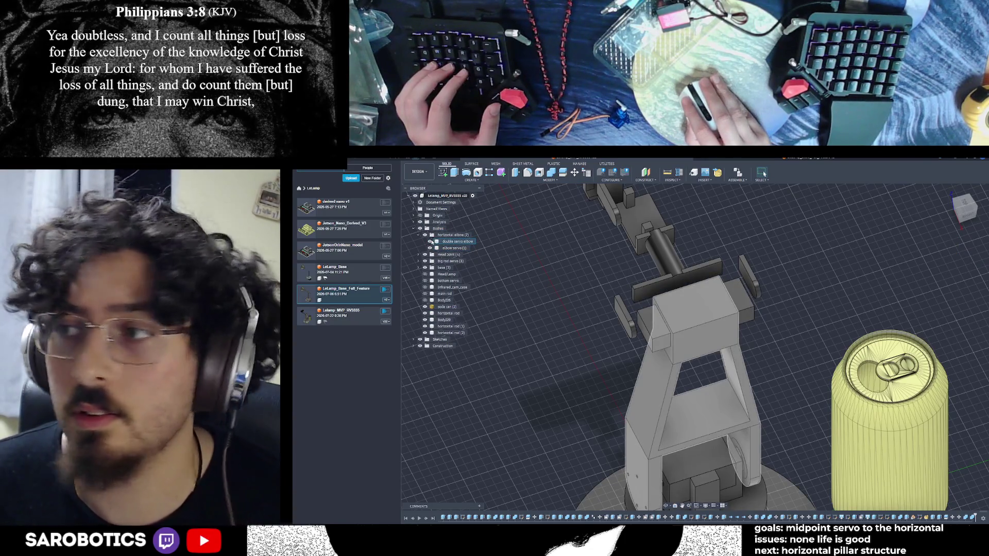
click(430, 241)
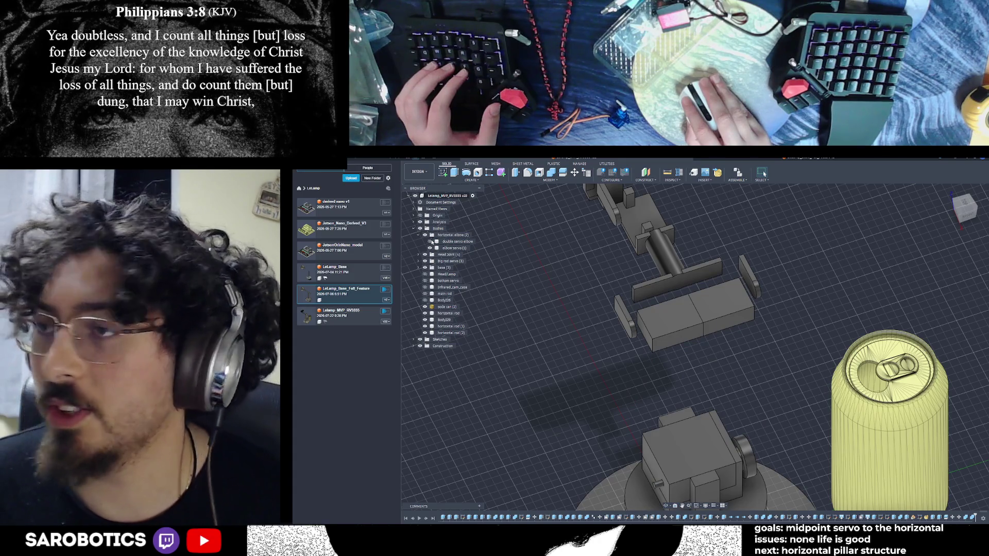
scroll(732, 375, down, 2)
scroll(732, 375, down, 1)
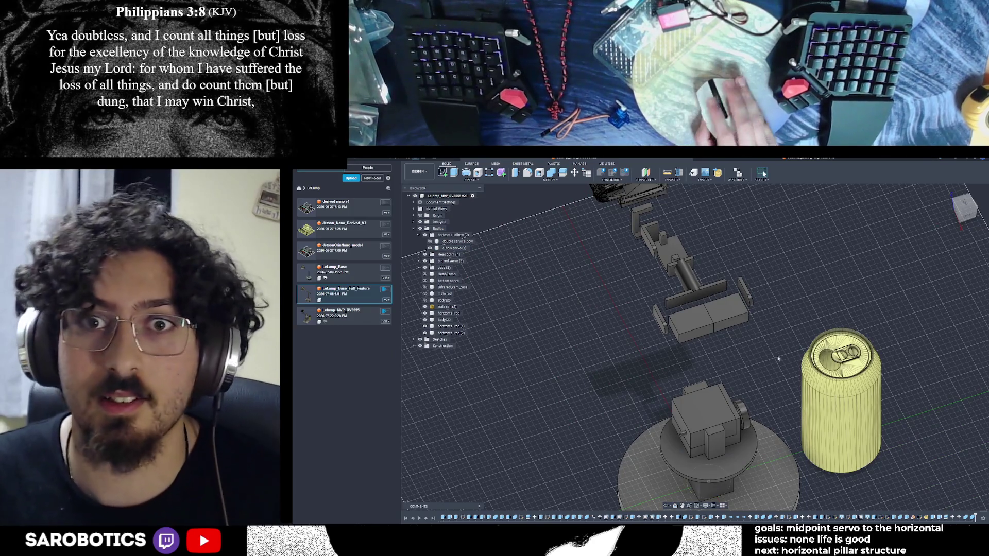
shift+middle_drag(731, 375, 680, 503)
shift+middle_drag(680, 355, 696, 319)
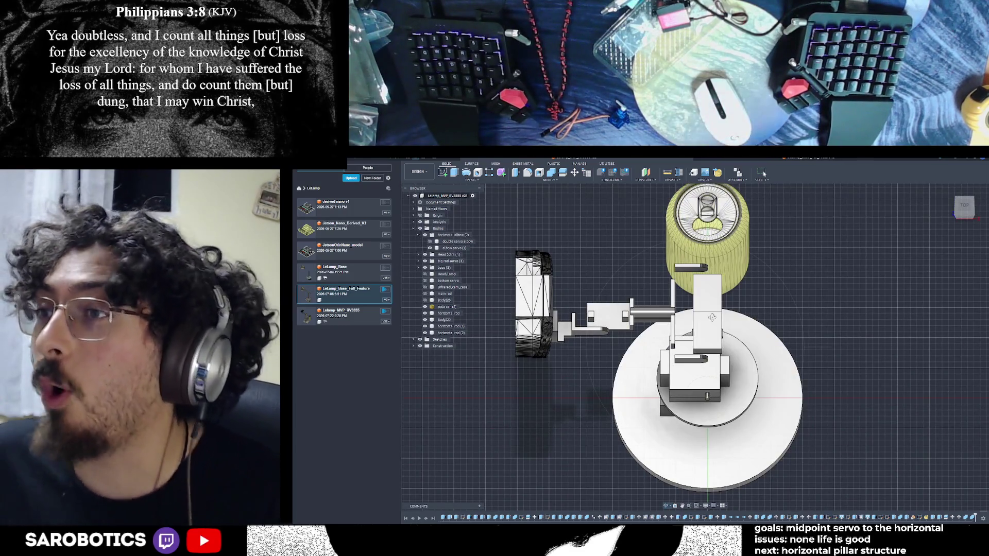
mouse_move(712, 318)
shift+middle_down()
mouse_move(742, 294)
mouse_move(727, 301)
shift+middle_up()
scroll(729, 301, up, 2)
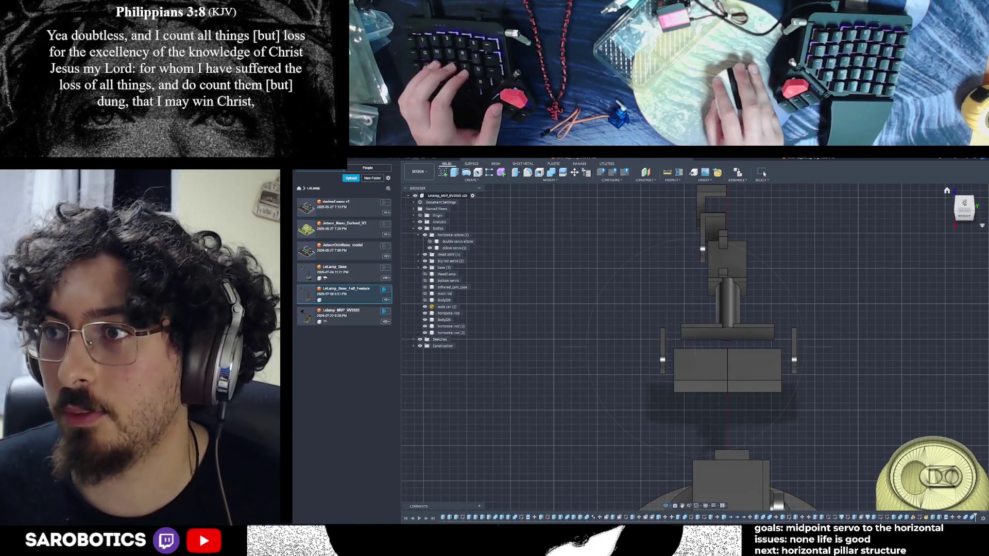
shift+middle_drag(774, 276, 775, 276)
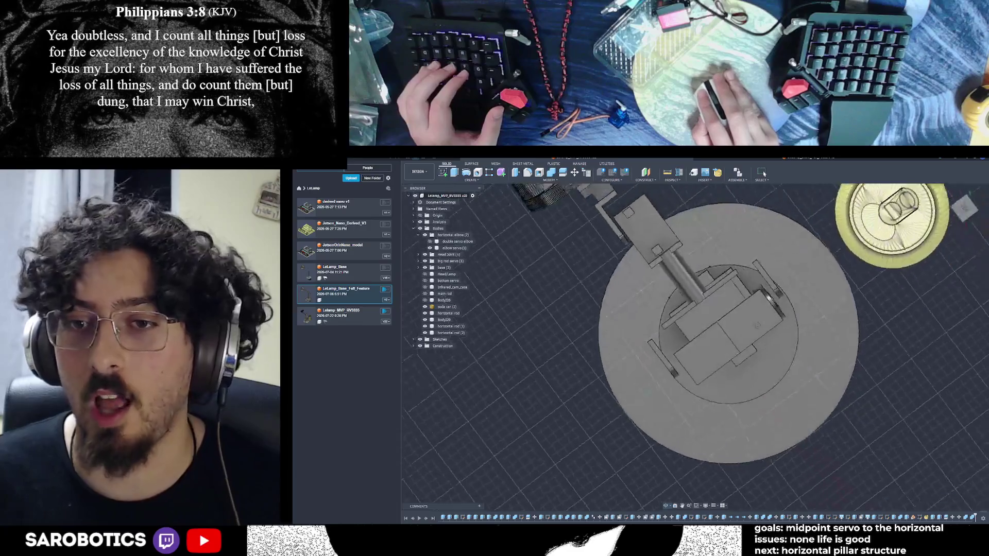
mouse_move(735, 348)
shift+middle_down()
mouse_move(695, 349)
mouse_move(656, 368)
shift+middle_up()
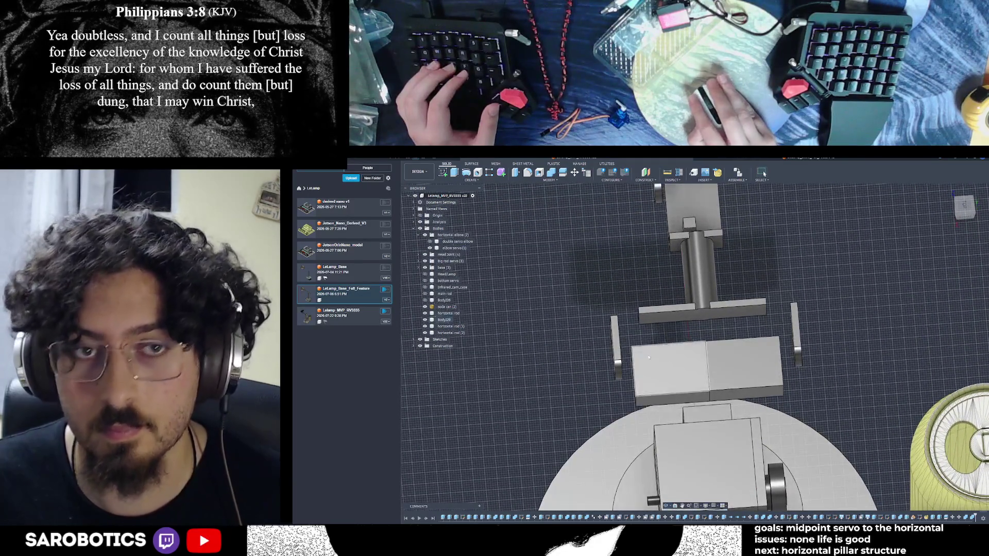
shift+middle_drag(661, 467, 662, 468)
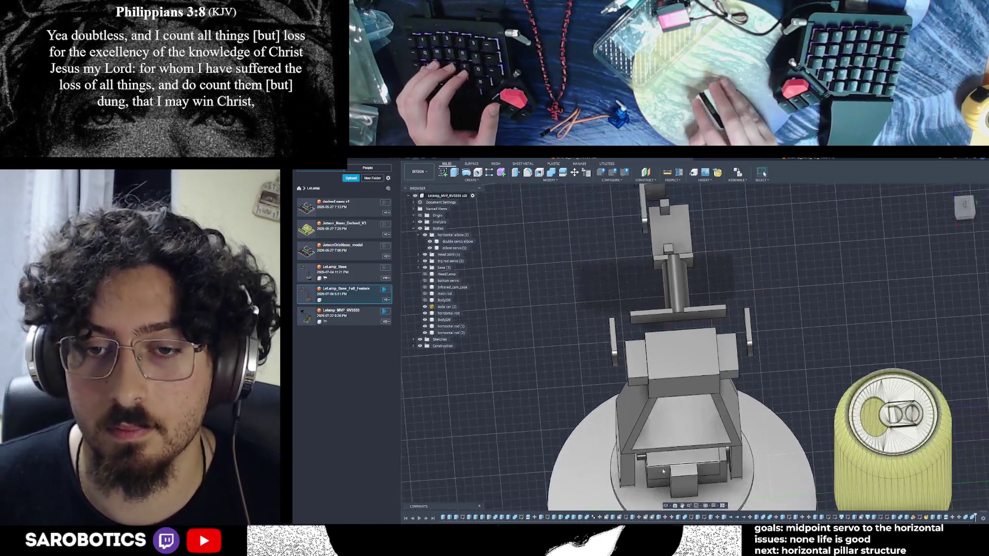
mouse_move(667, 508)
shift+middle_down()
mouse_move(762, 173)
mouse_move(696, 309)
shift+middle_up()
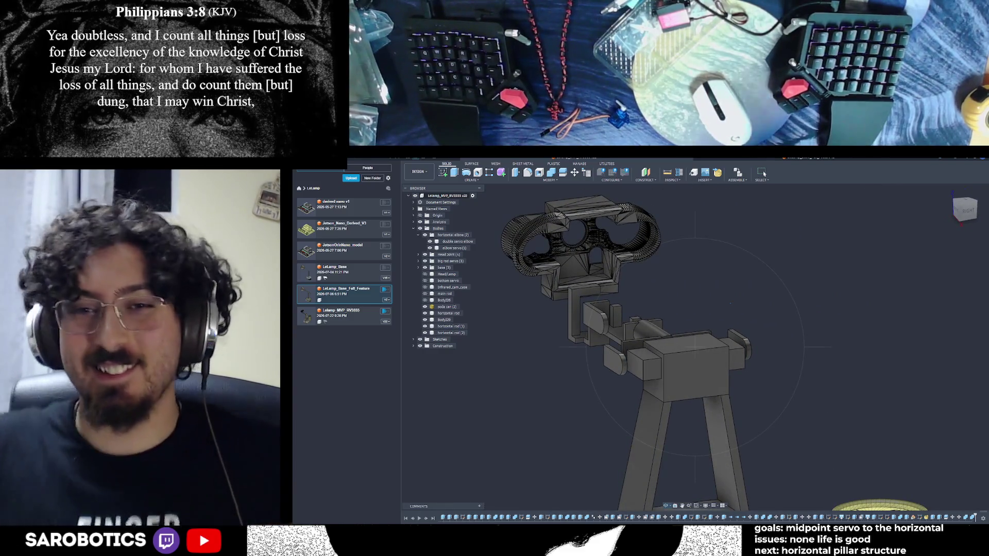
shift+middle_drag(695, 348, 587, 402)
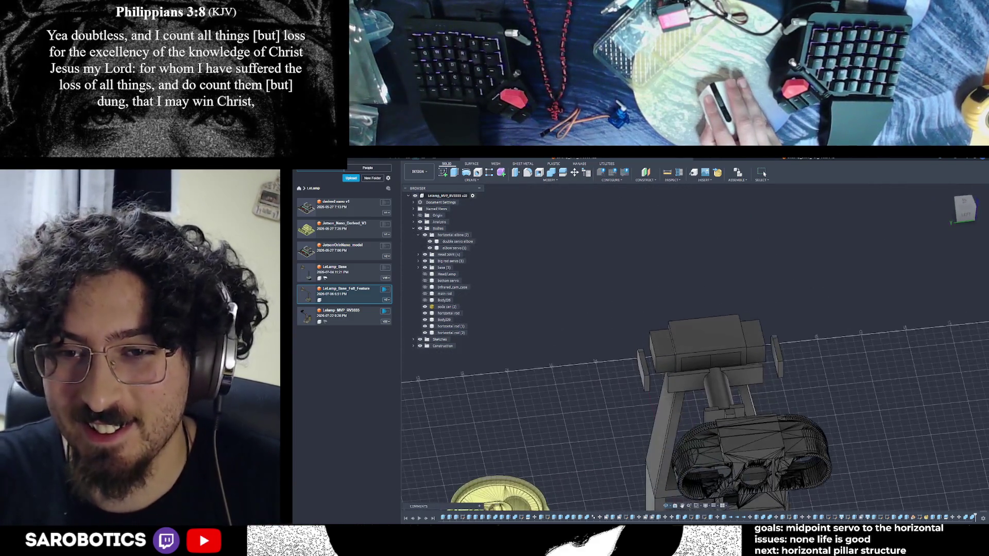
shift+middle_drag(696, 348, 634, 371)
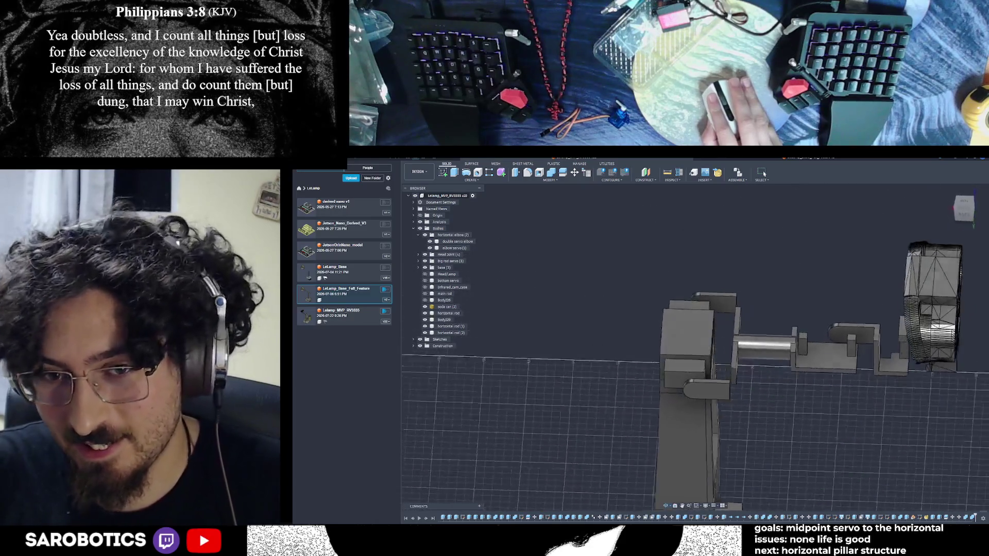
shift+middle_drag(696, 348, 634, 371)
mouse_move(696, 348)
shift+middle_down()
mouse_move(665, 371)
mouse_move(680, 352)
mouse_move(634, 359)
shift+middle_up()
scroll(695, 348, up, 3)
scroll(696, 348, down, 3)
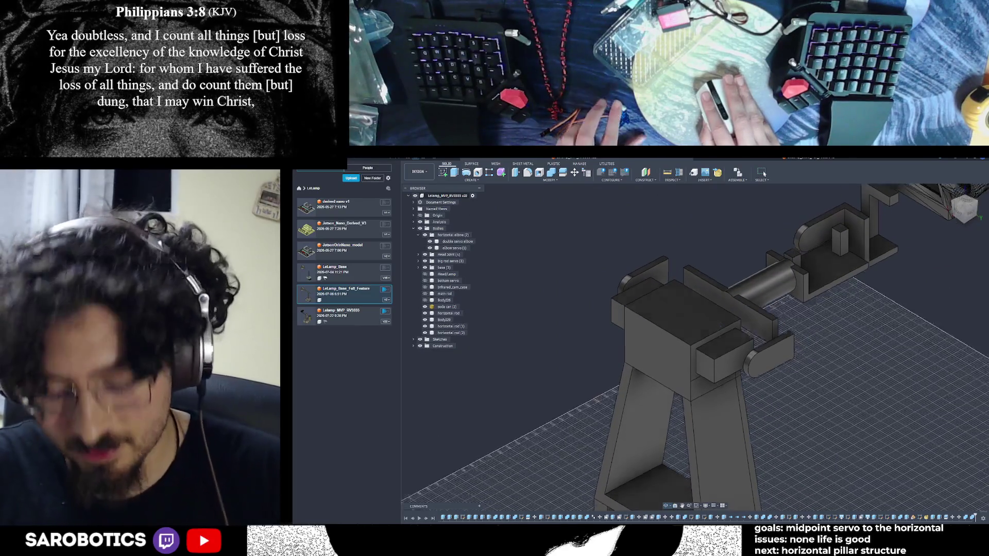
click(965, 208)
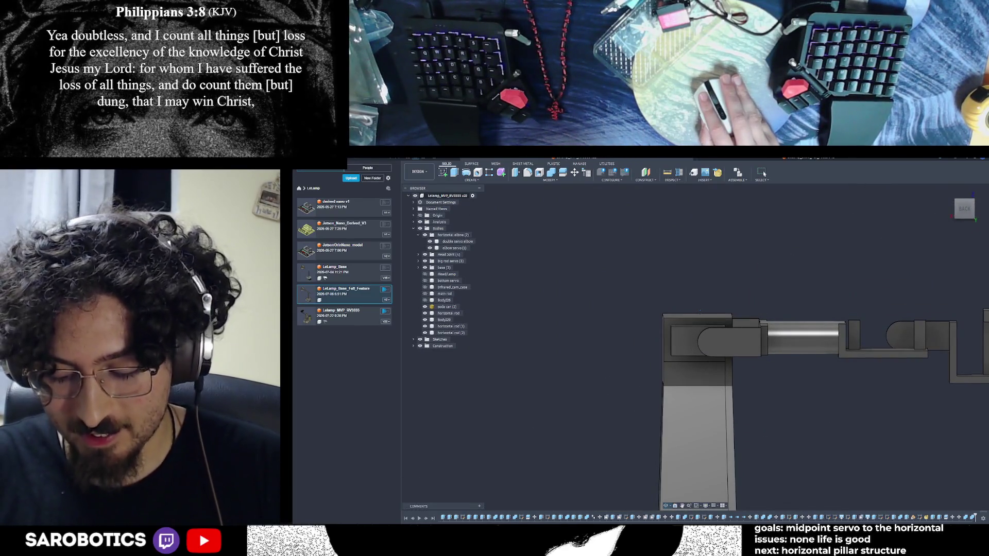
mouse_move(699, 310)
shift+middle_down()
mouse_move(707, 332)
mouse_move(690, 327)
mouse_move(696, 340)
mouse_move(700, 325)
mouse_move(696, 340)
mouse_move(714, 350)
shift+middle_up()
click(966, 209)
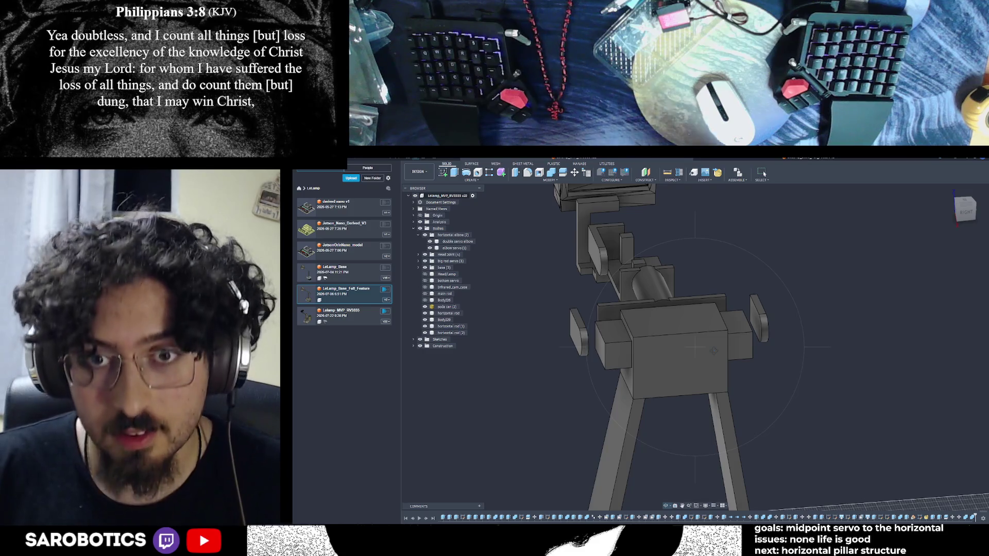
click(711, 340)
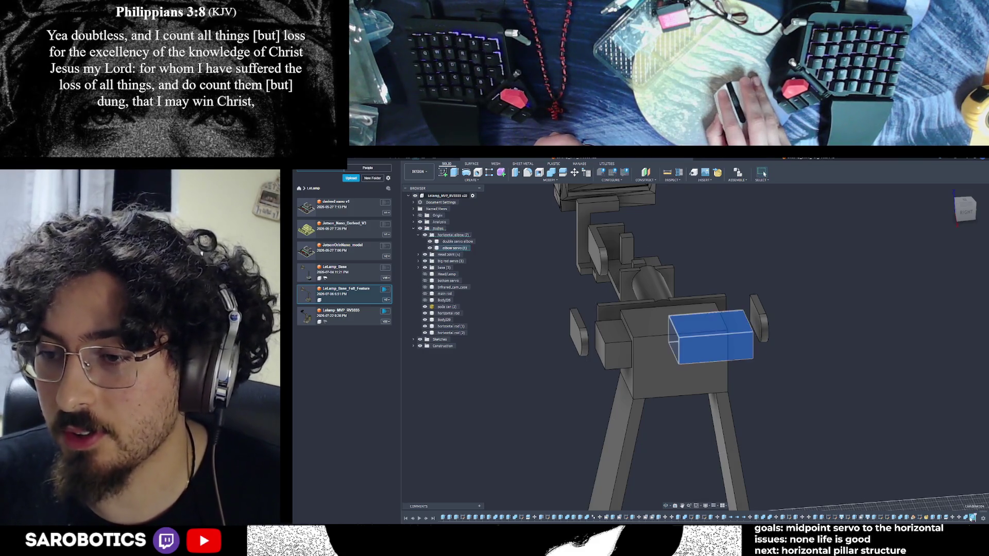
double_click(972, 518)
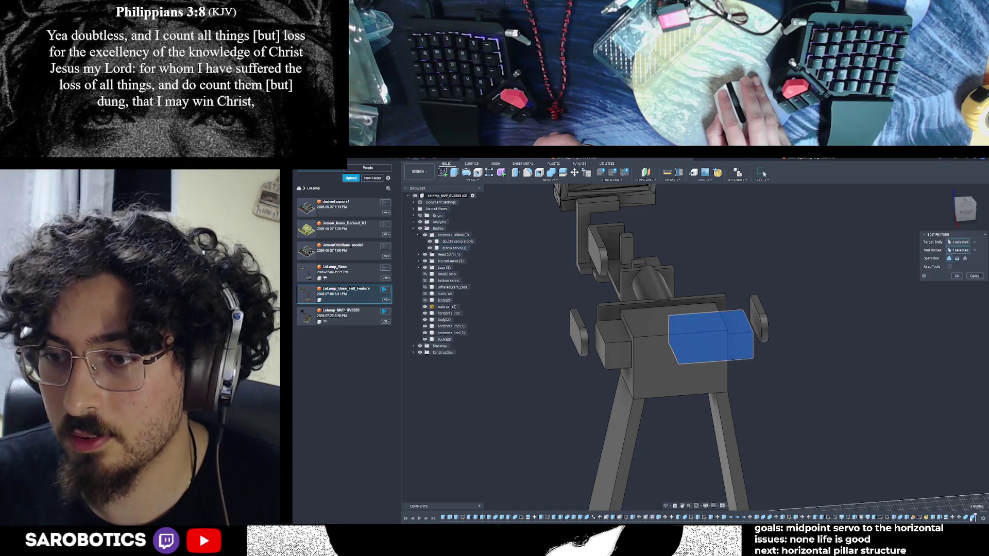
click(976, 276)
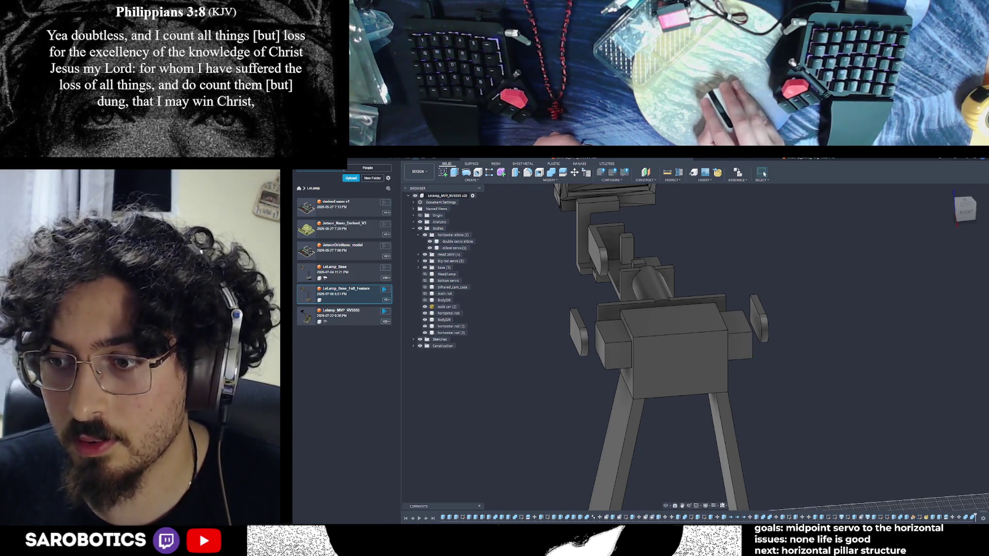
shift+middle_drag(696, 348, 743, 332)
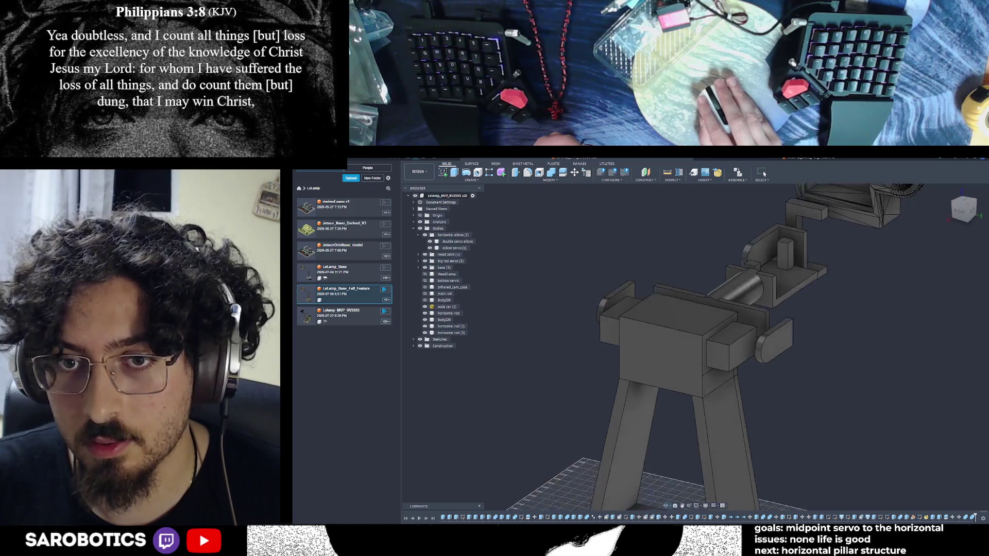
shift+middle_drag(834, 425, 853, 430)
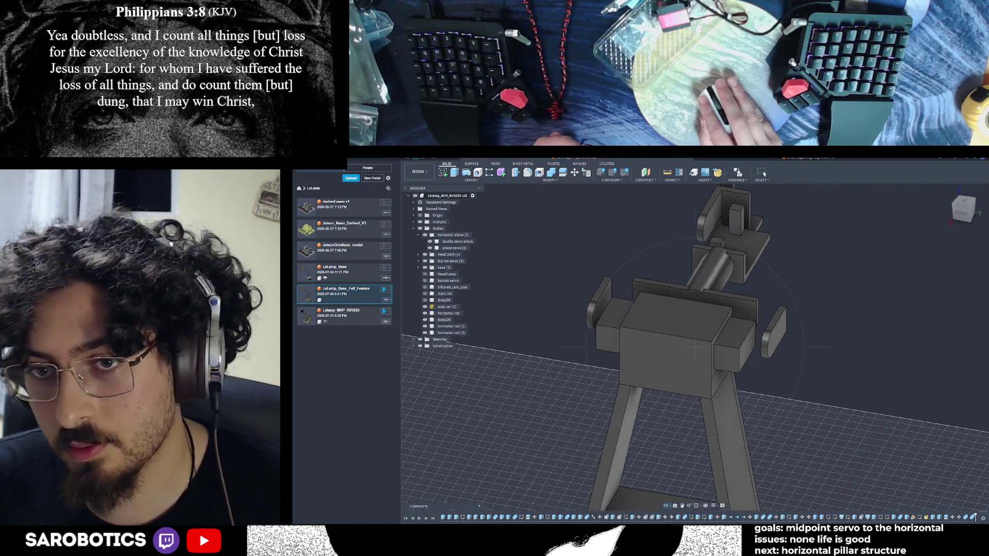
double_click(972, 517)
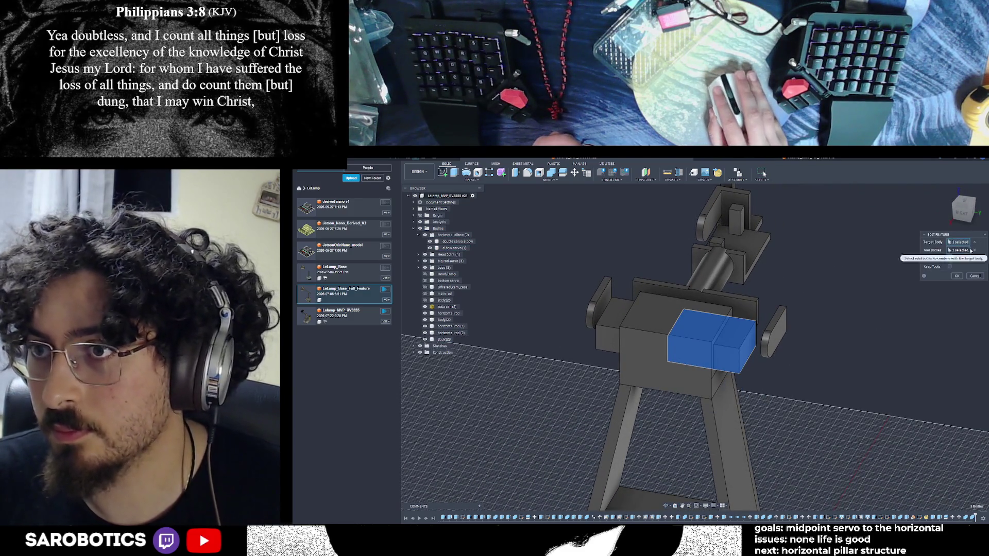
click(973, 244)
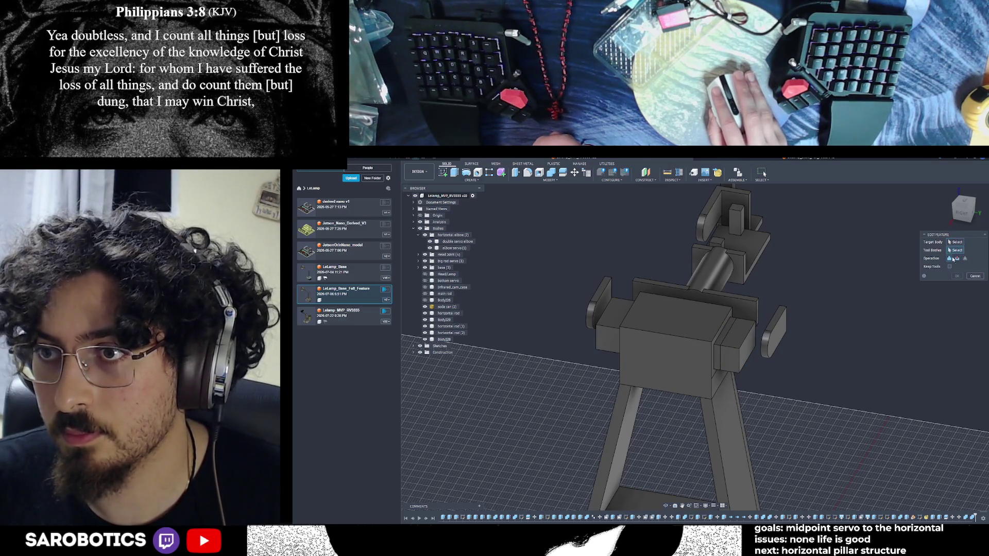
click(975, 276)
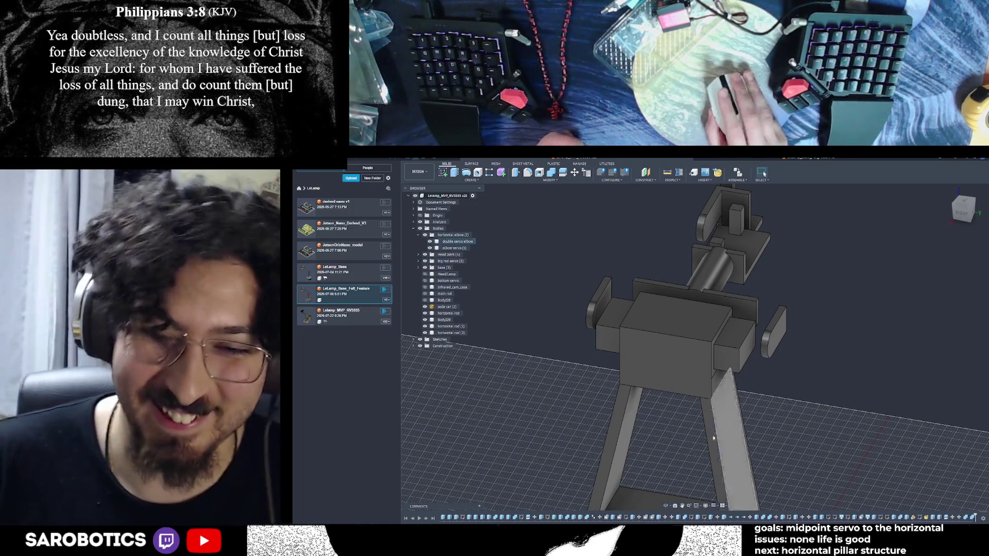
shift+middle_drag(696, 347, 695, 293)
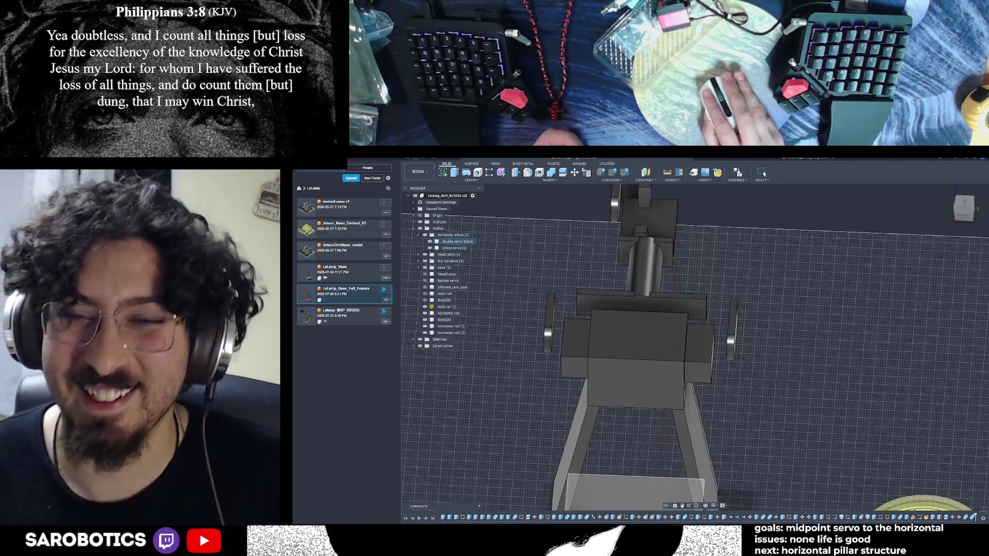
shift+middle_drag(695, 347, 773, 325)
shift+middle_drag(696, 348, 695, 309)
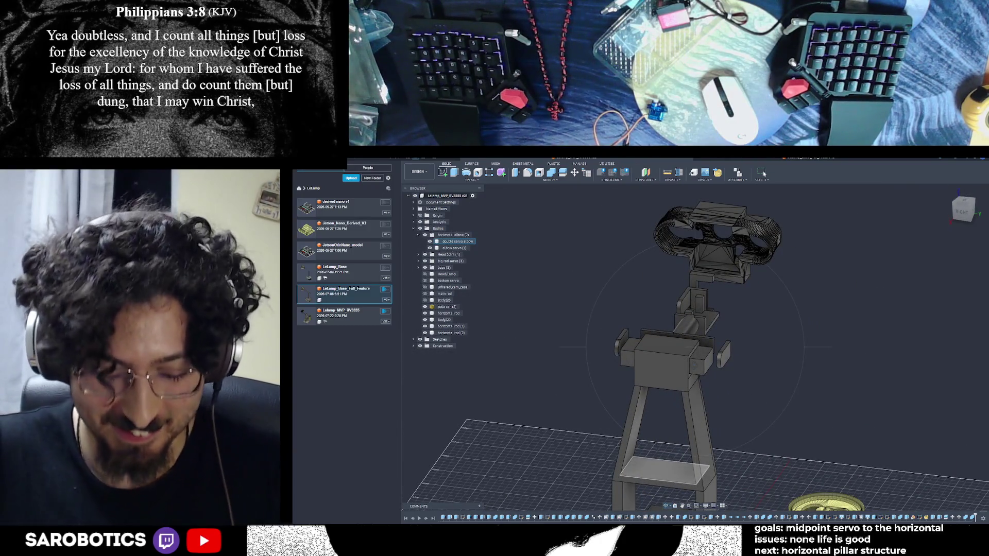
shift+middle_drag(696, 347, 696, 309)
scroll(657, 324, up, 3)
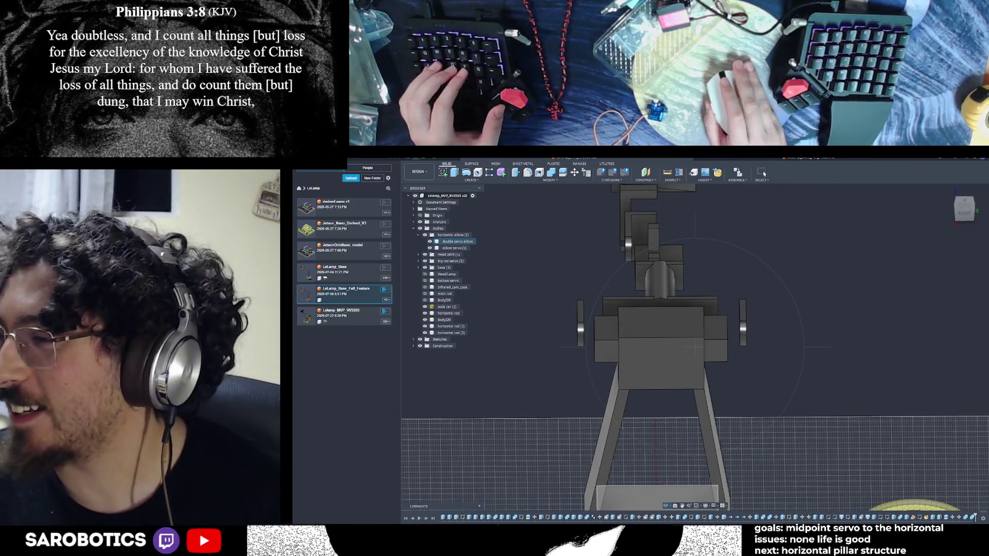
shift+middle_drag(947, 321, 888, 278)
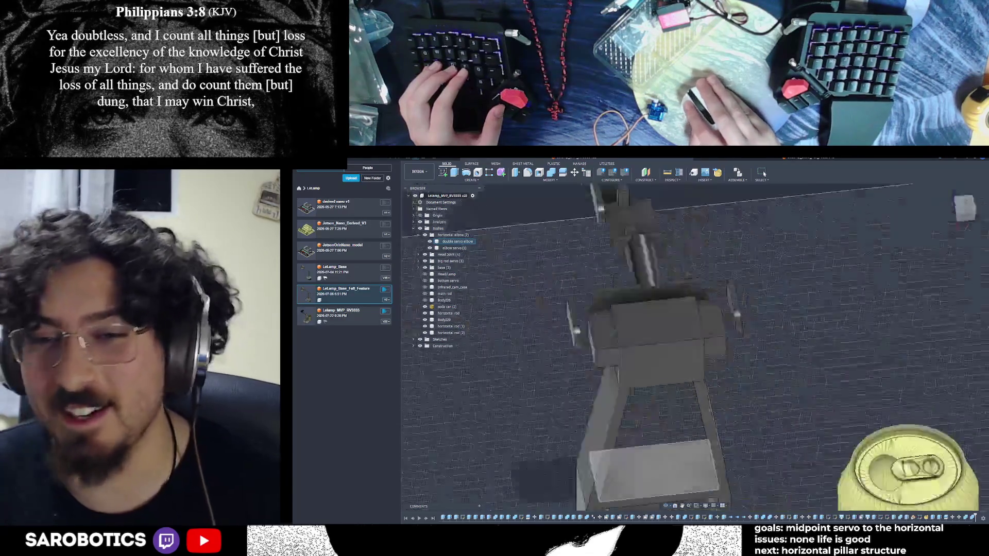
mouse_move(802, 454)
shift+middle_down()
mouse_move(958, 473)
mouse_move(773, 456)
shift+middle_up()
mouse_move(715, 340)
shift+middle_down()
mouse_move(692, 314)
mouse_move(668, 329)
shift+middle_up()
shift+middle_drag(749, 278, 748, 278)
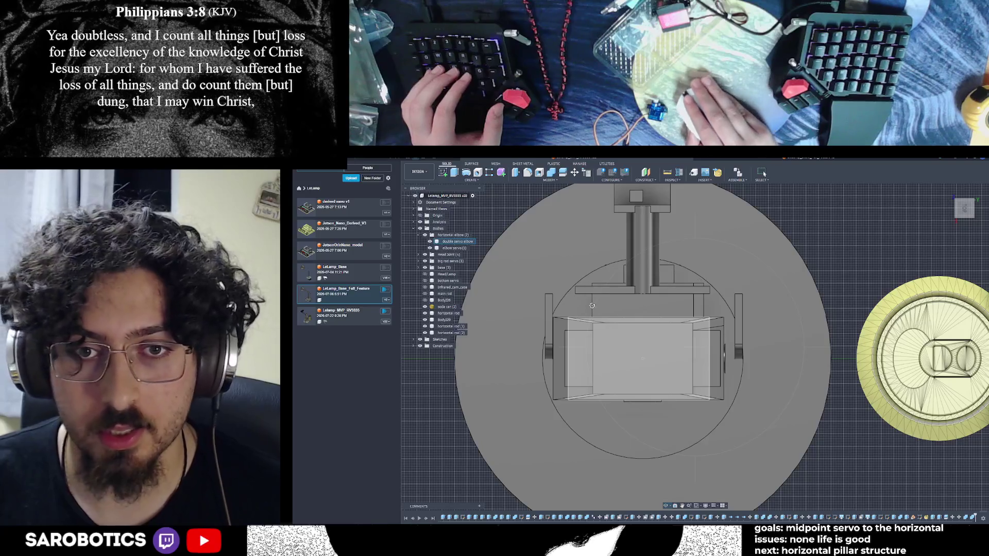
shift+middle_drag(640, 312, 640, 313)
shift+middle_drag(640, 347, 640, 347)
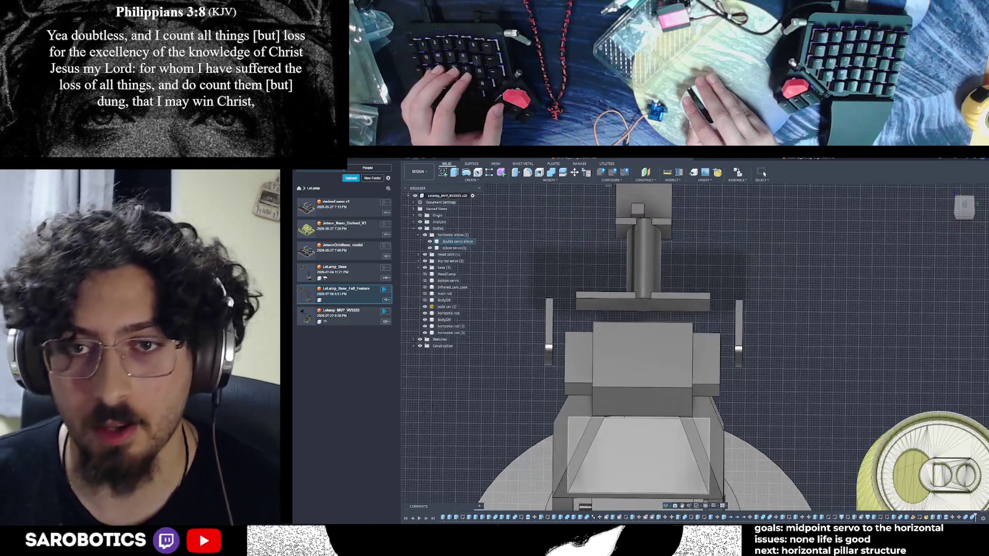
key(Escape)
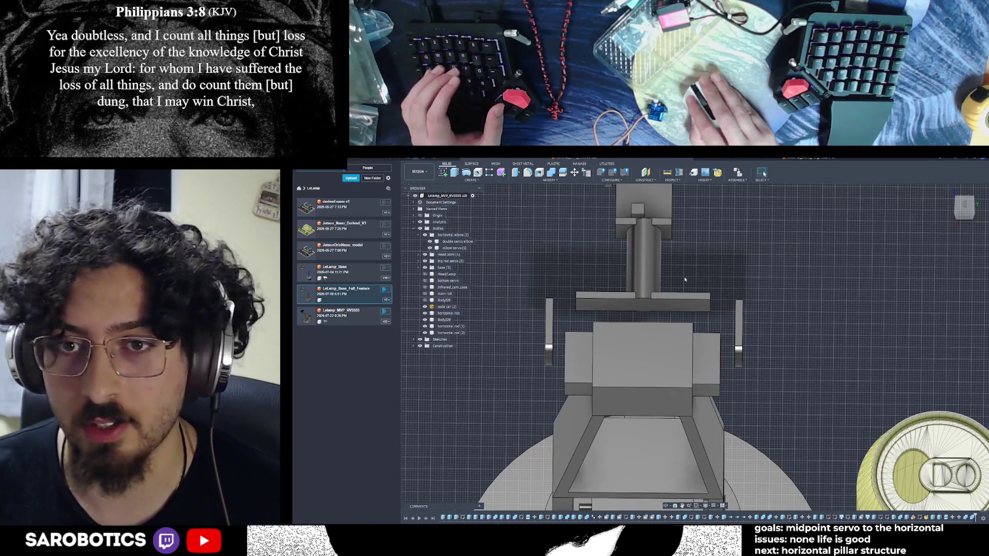
scroll(740, 289, up, 2)
scroll(734, 288, up, 1)
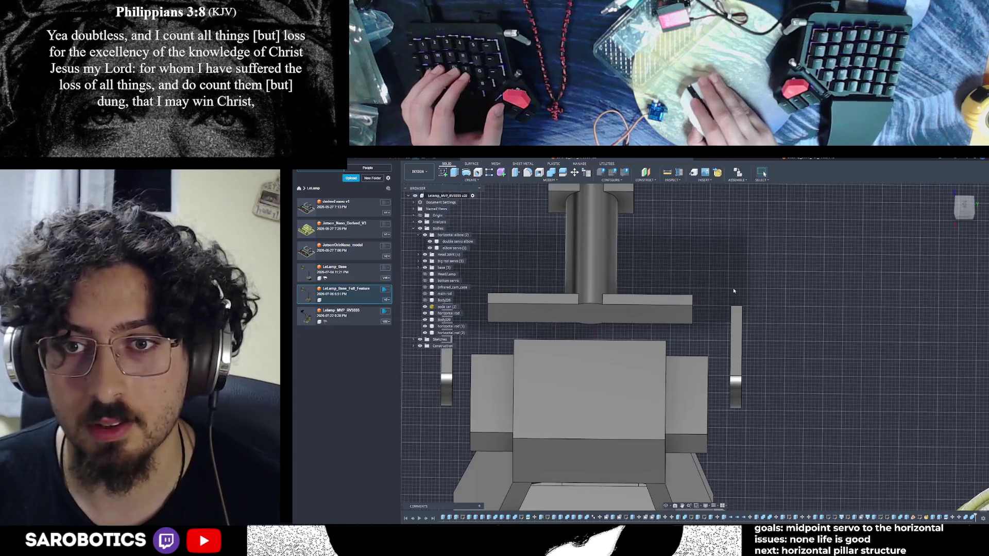
scroll(537, 244, up, 1)
click(512, 348)
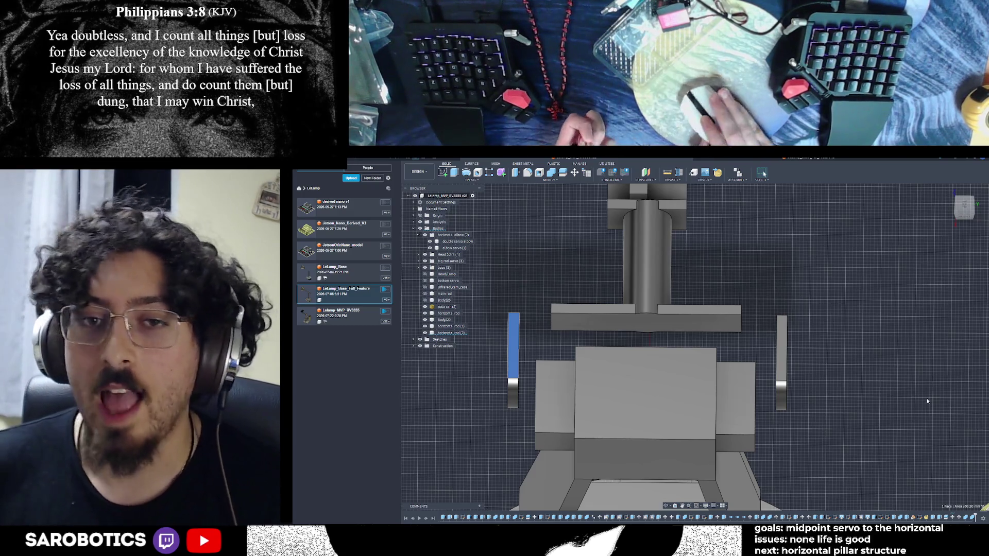
scroll(734, 342, down, 5)
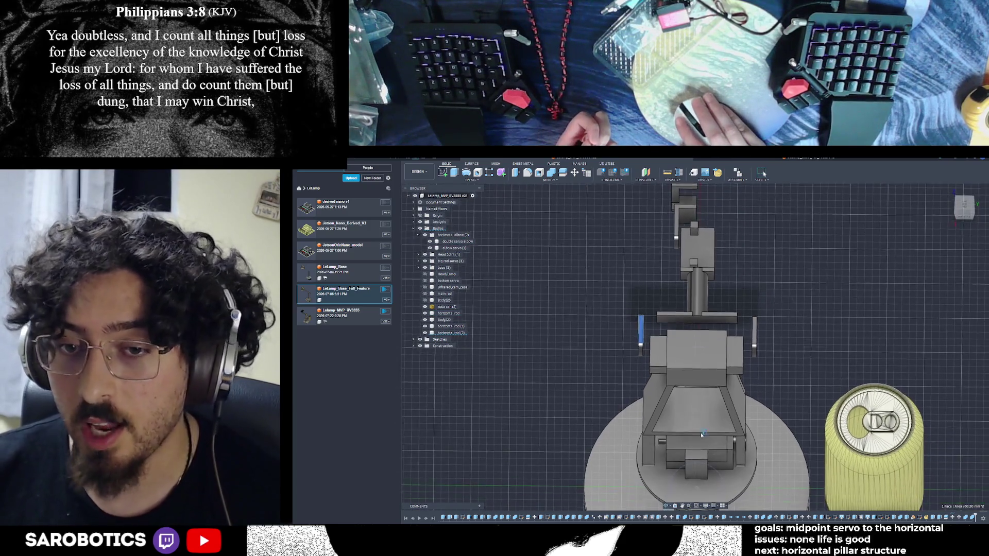
scroll(701, 438, down, 3)
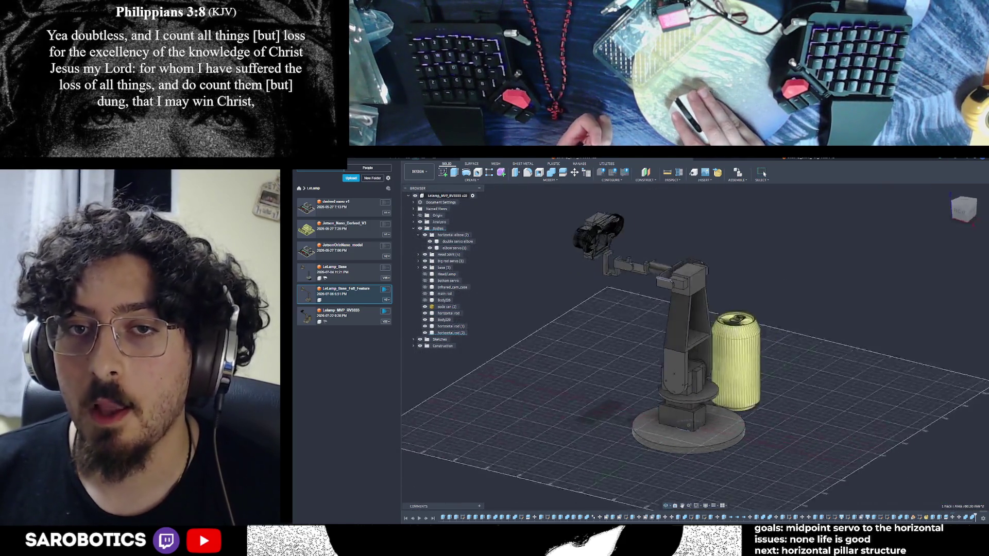
mouse_move(695, 348)
shift+middle_down()
mouse_move(718, 363)
mouse_move(688, 355)
mouse_move(696, 363)
shift+middle_up()
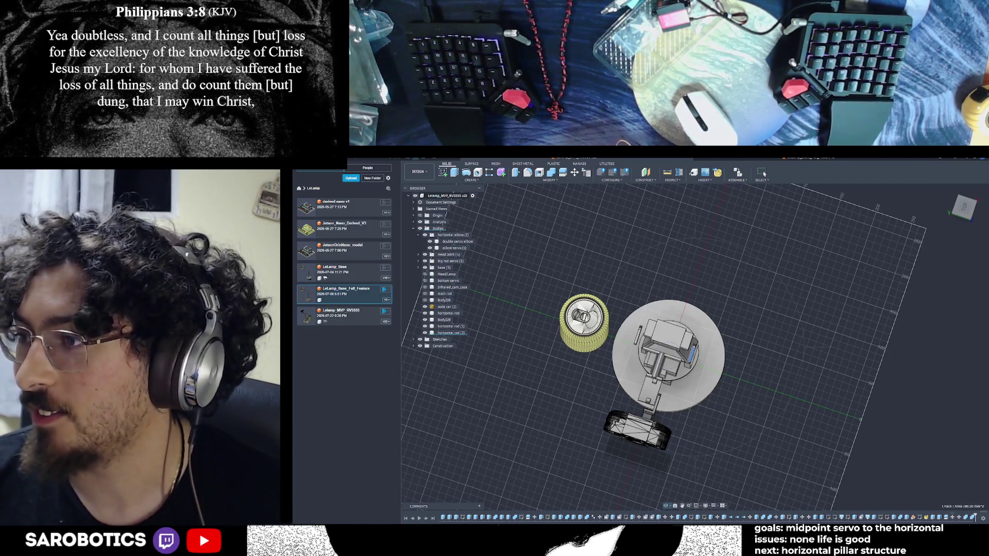
mouse_move(964, 209)
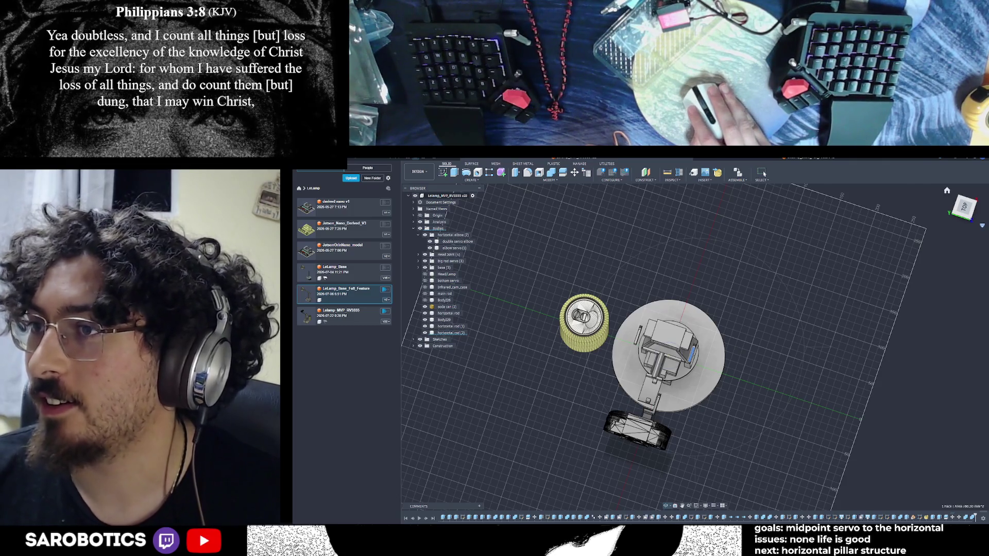
shift+middle_drag(695, 347, 727, 309)
shift+middle_drag(681, 348, 719, 325)
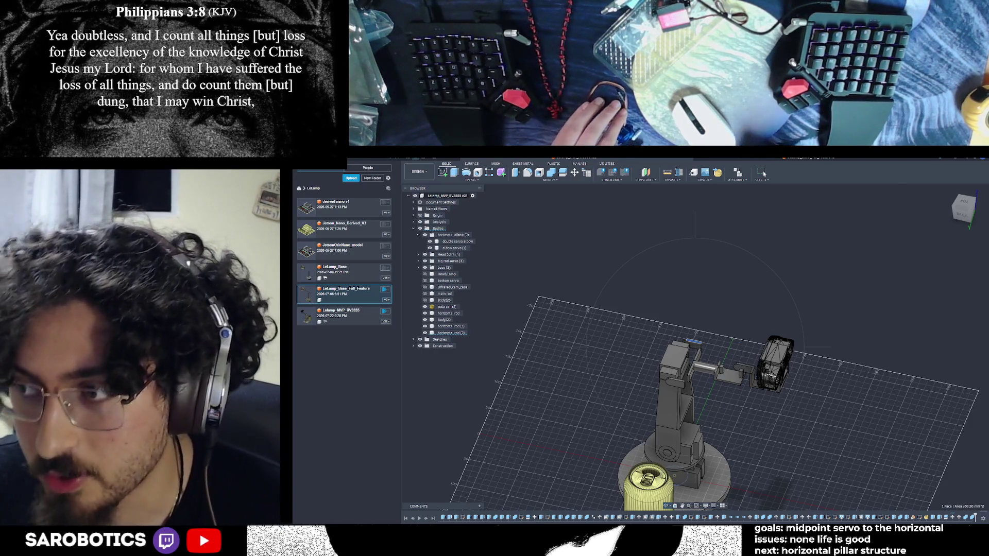
shift+middle_drag(696, 370, 726, 324)
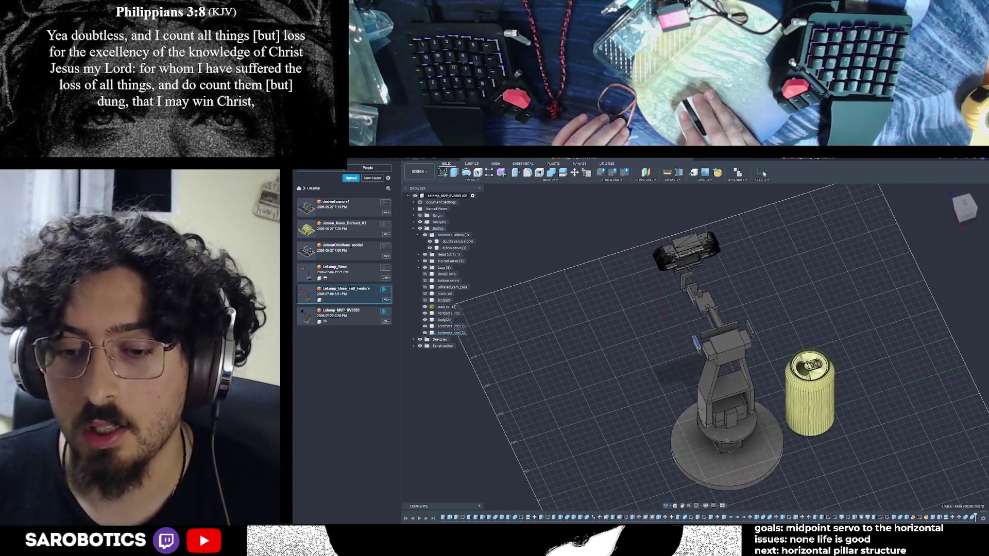
mouse_move(696, 371)
shift+middle_down()
mouse_move(680, 402)
mouse_move(711, 348)
shift+middle_up()
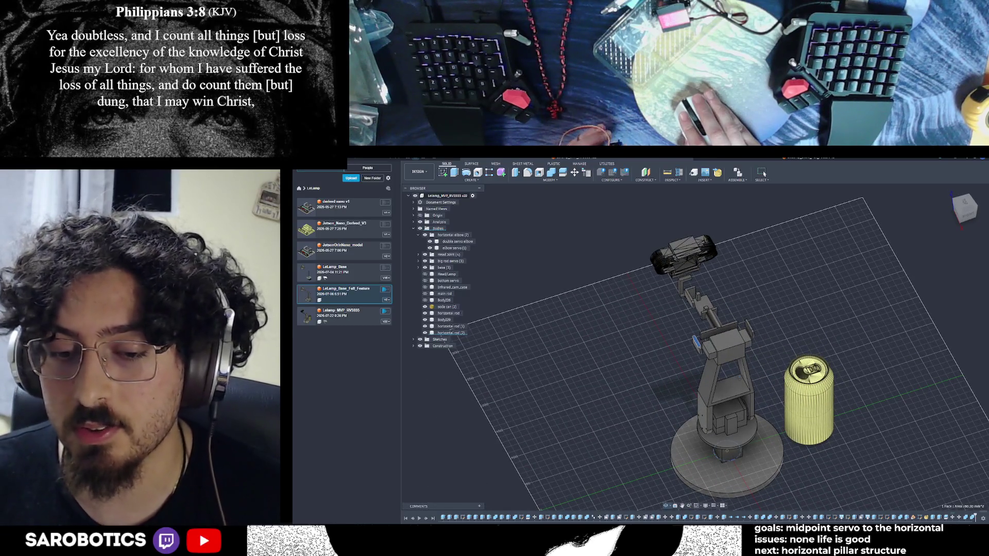
shift+middle_drag(696, 371, 633, 352)
shift+middle_drag(695, 371, 688, 370)
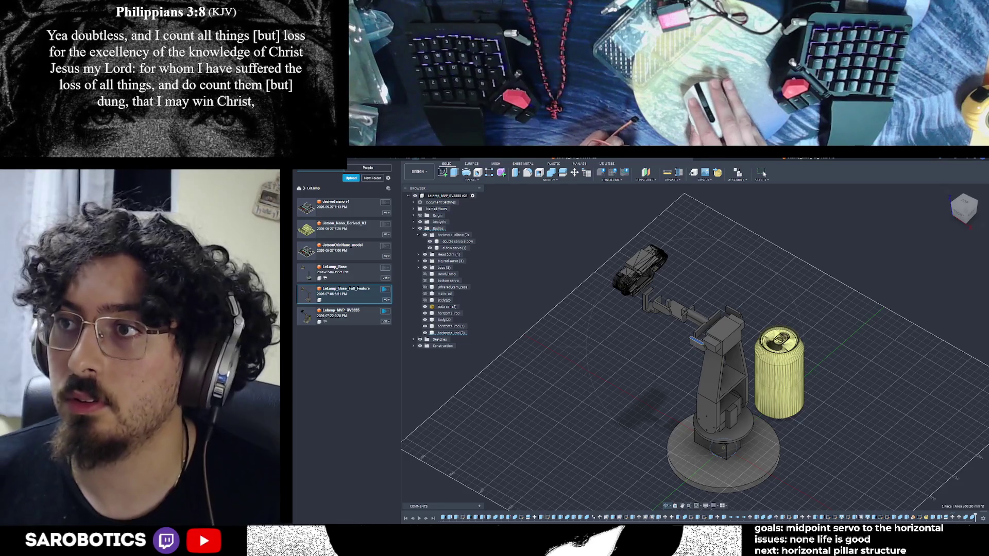
mouse_move(696, 371)
shift+middle_down()
mouse_move(664, 340)
mouse_move(695, 324)
shift+middle_up()
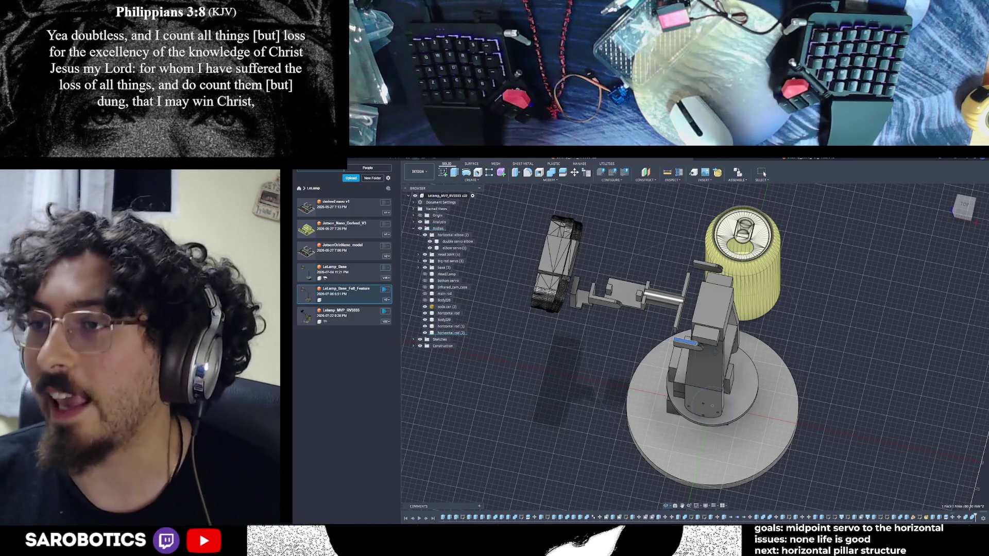
mouse_move(696, 348)
shift+middle_down()
mouse_move(696, 294)
mouse_move(680, 387)
mouse_move(661, 367)
mouse_move(696, 332)
mouse_move(696, 294)
mouse_move(696, 340)
mouse_move(672, 371)
shift+middle_up()
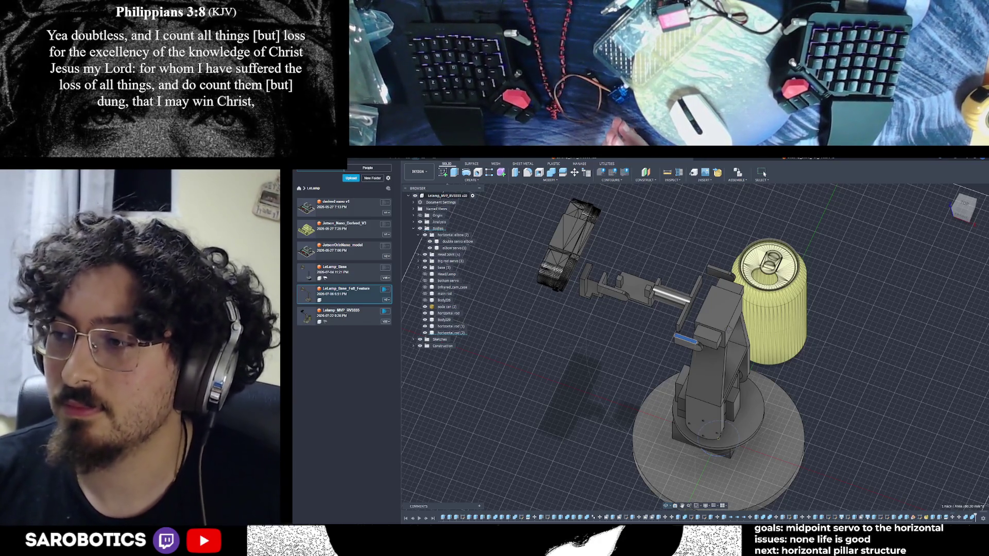
mouse_move(681, 326)
shift+middle_down()
mouse_move(707, 308)
mouse_move(821, 323)
mouse_move(773, 363)
mouse_move(711, 332)
mouse_move(649, 332)
mouse_move(695, 343)
shift+middle_up()
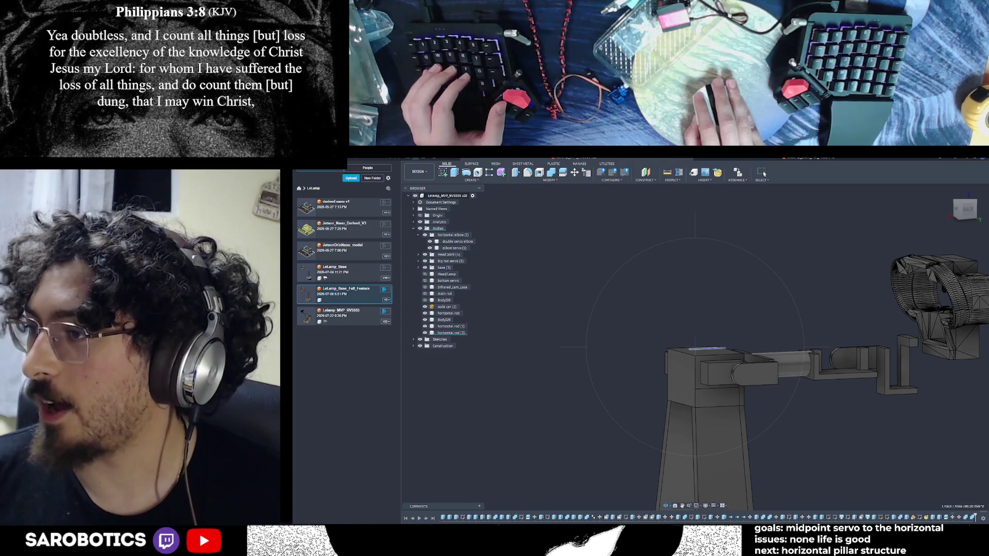
mouse_move(695, 344)
shift+middle_down()
mouse_move(695, 309)
mouse_move(711, 324)
mouse_move(703, 348)
mouse_move(695, 310)
mouse_move(665, 340)
mouse_move(688, 343)
shift+middle_up()
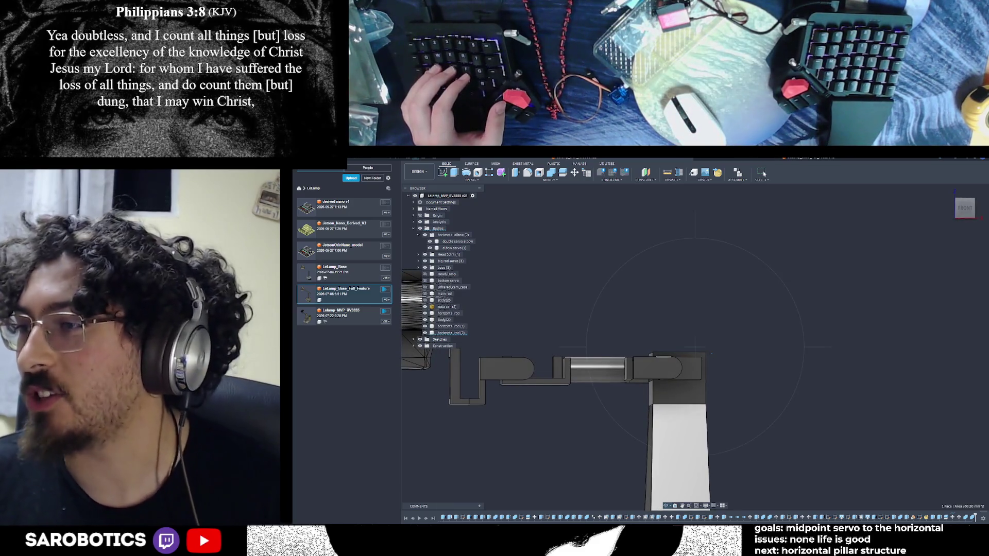
shift+middle_drag(688, 344, 719, 328)
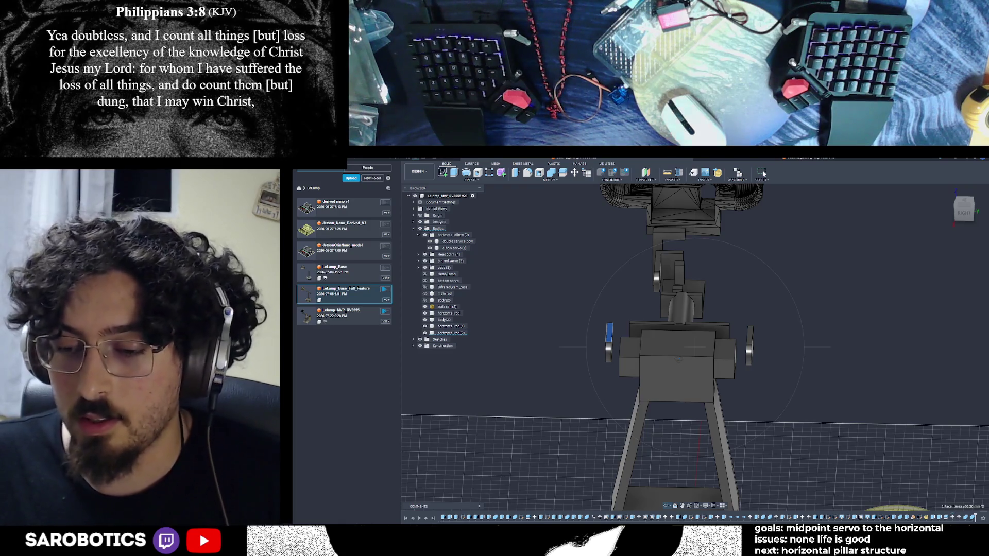
shift+middle_drag(695, 348, 696, 347)
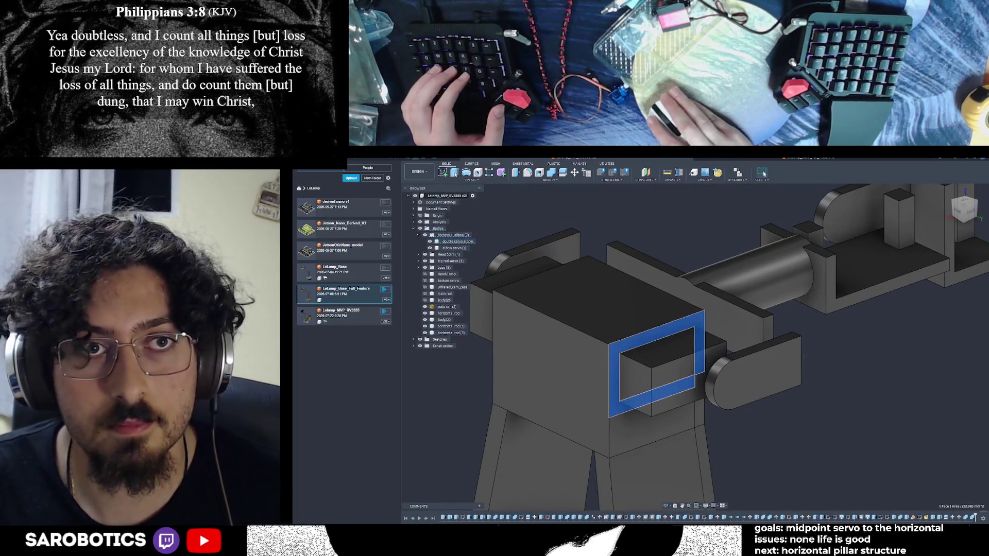
key(q)
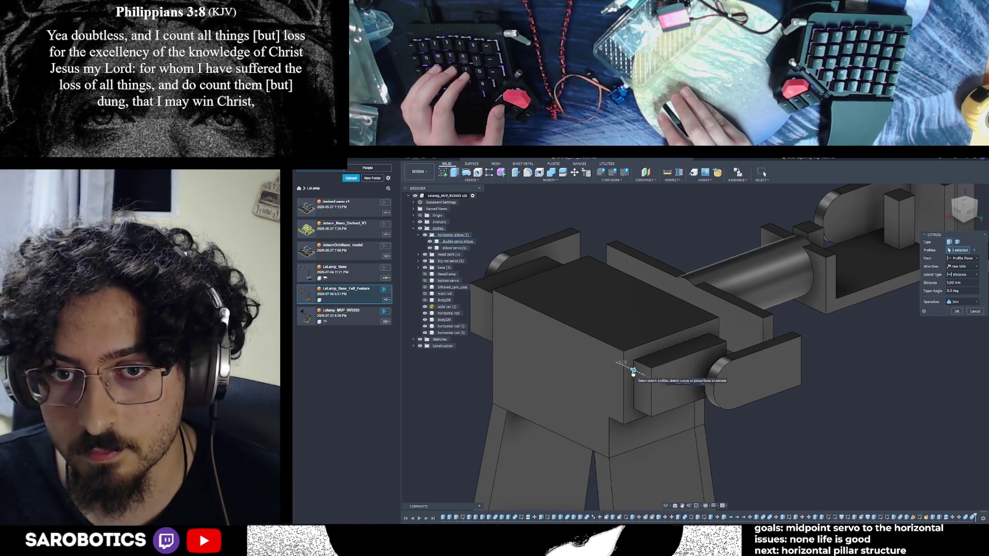
click(635, 373)
mouse_move(657, 380)
shift+middle_down()
mouse_move(733, 386)
mouse_move(732, 396)
mouse_move(764, 322)
mouse_move(731, 313)
mouse_move(661, 355)
mouse_move(696, 267)
shift+middle_up()
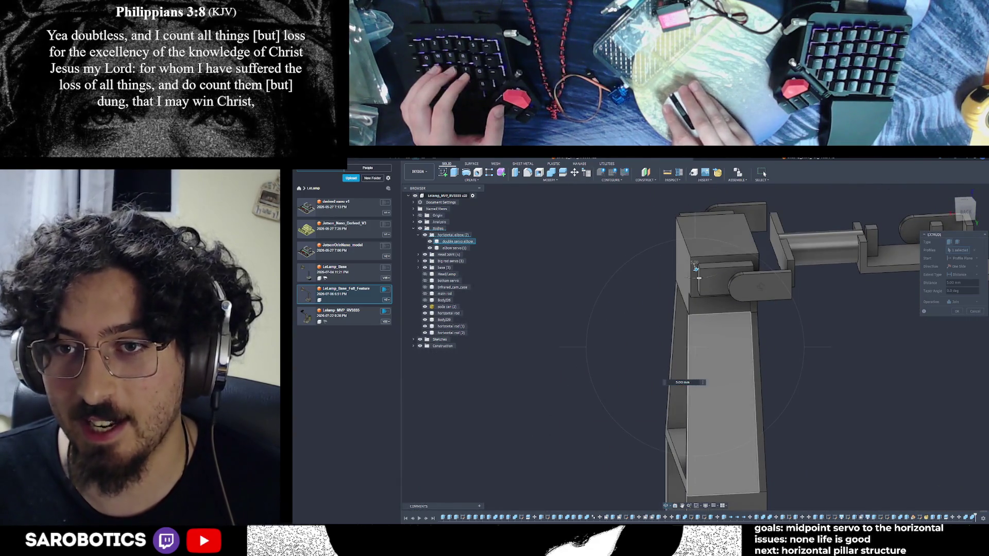
shift+middle_drag(696, 267, 703, 270)
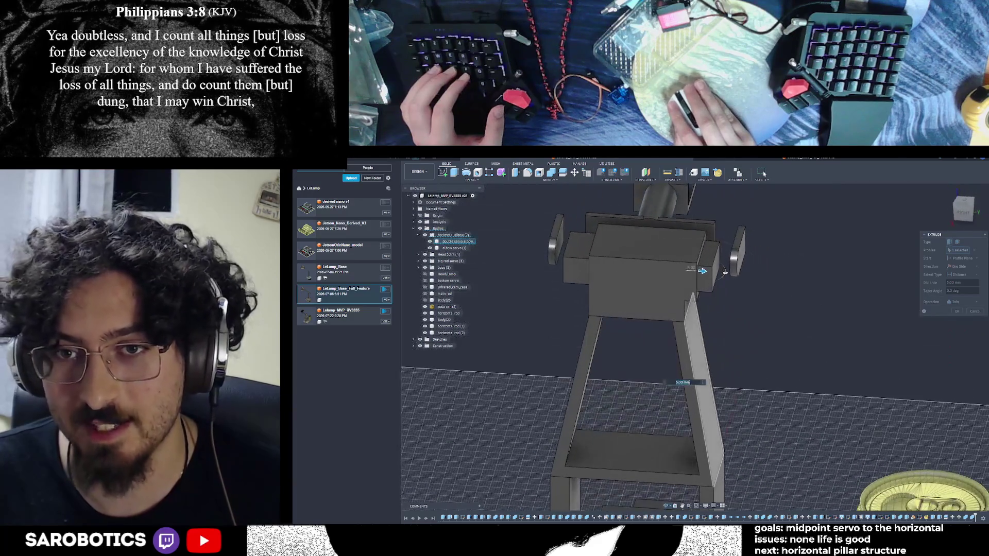
mouse_move(702, 271)
shift+middle_down()
mouse_move(725, 261)
mouse_move(702, 261)
mouse_move(725, 270)
mouse_move(703, 260)
mouse_move(723, 264)
shift+middle_up()
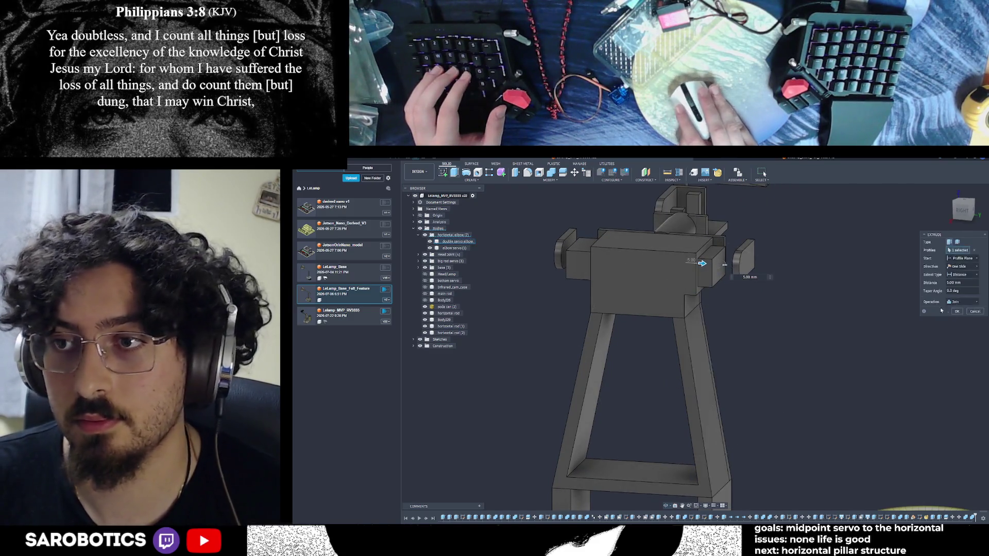
click(975, 311)
shift+middle_drag(696, 324, 734, 324)
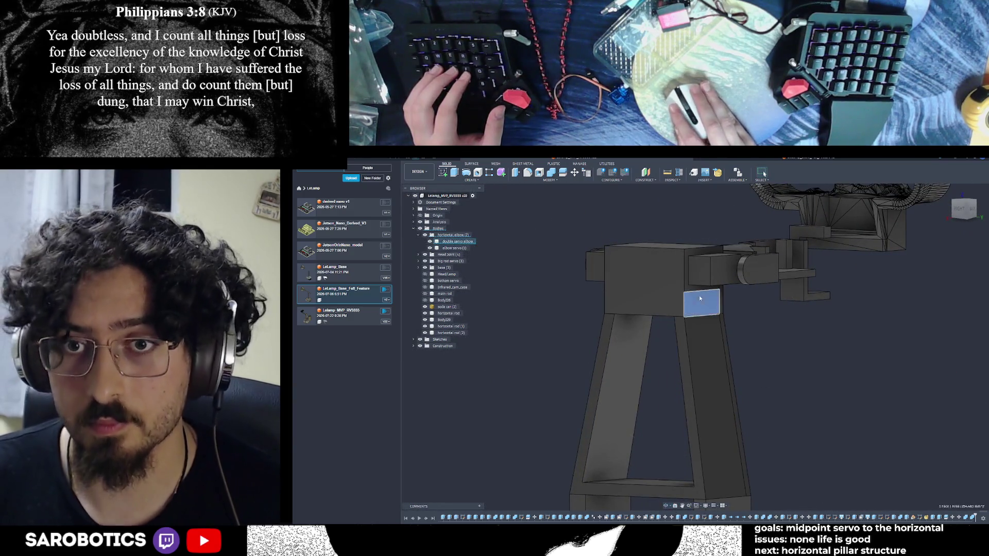
click(700, 299)
mouse_move(695, 347)
shift+middle_down()
mouse_move(746, 362)
mouse_move(791, 295)
shift+middle_up()
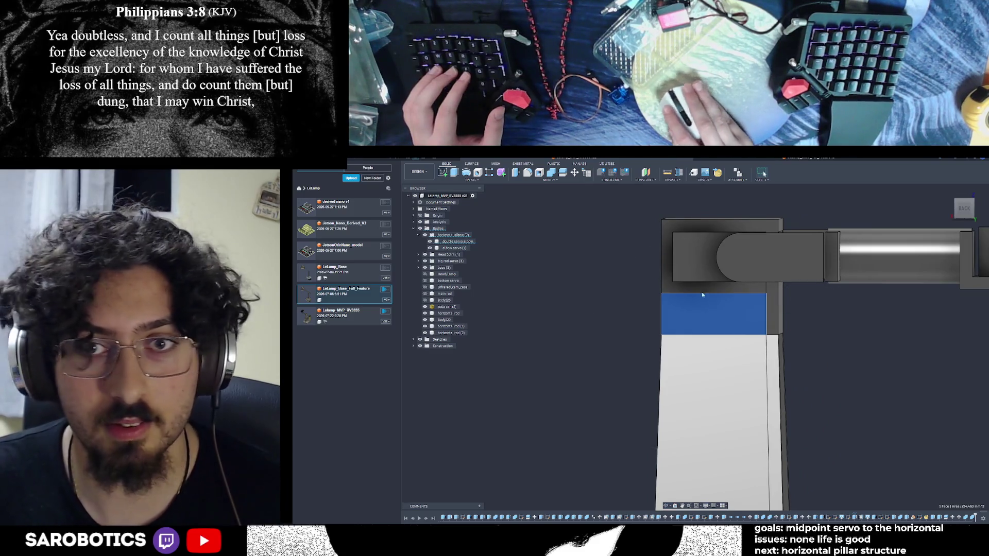
- Sketch a roughly 25 mm tall rectangle across the pillar-top block's front face and finish the sketch
click(692, 303)
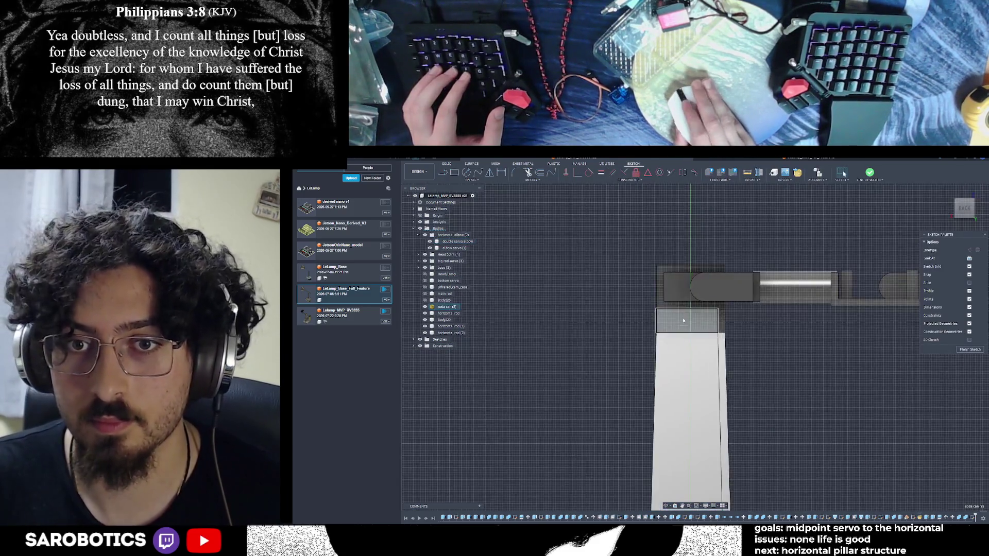
scroll(683, 323, up, 5)
key(r)
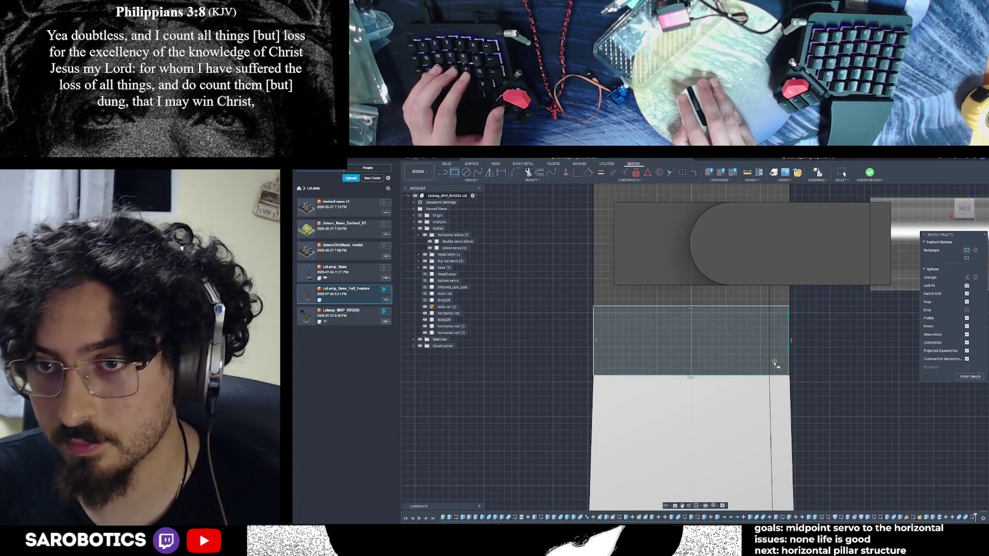
scroll(775, 364, up, 2)
scroll(775, 363, down, 1)
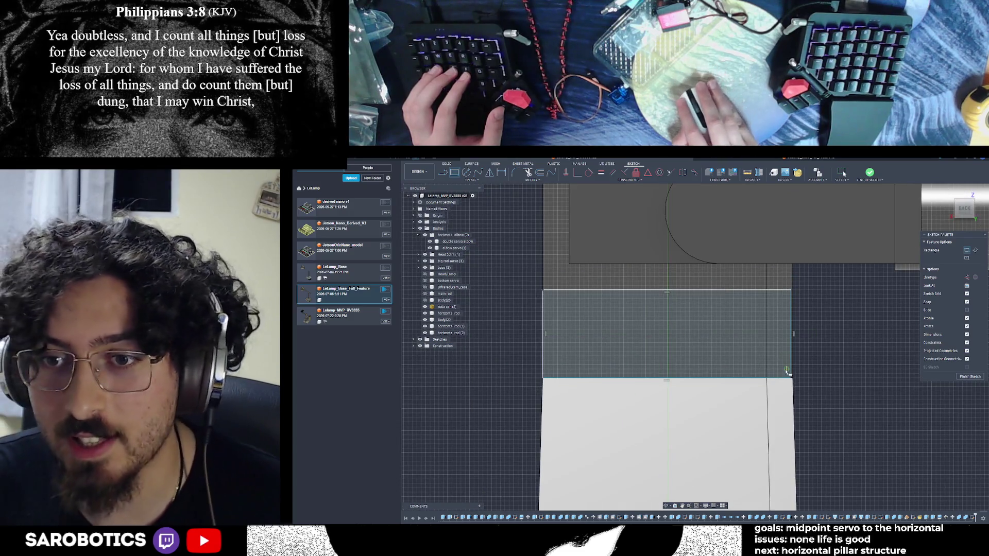
key(Escape)
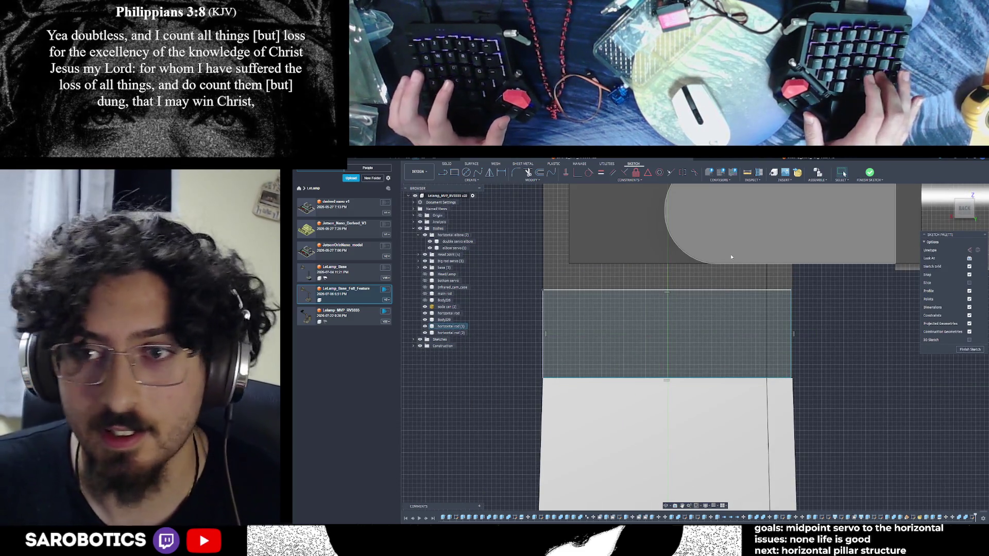
click(454, 173)
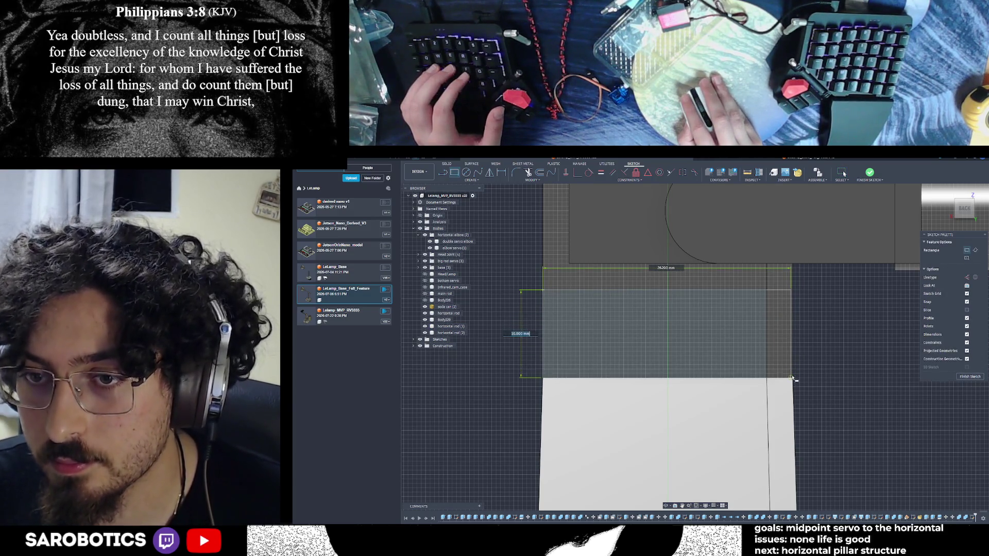
scroll(794, 379, up, 3)
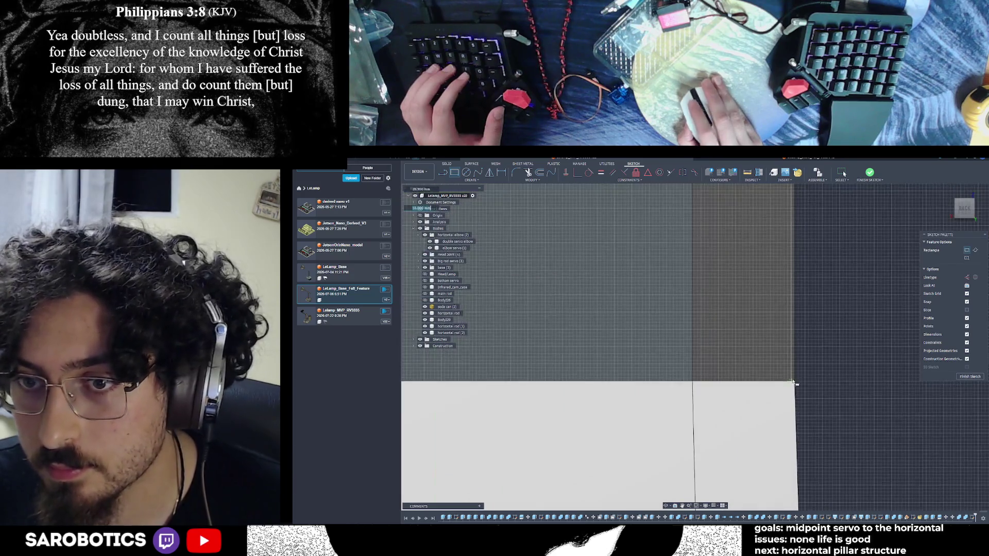
scroll(794, 382, down, 5)
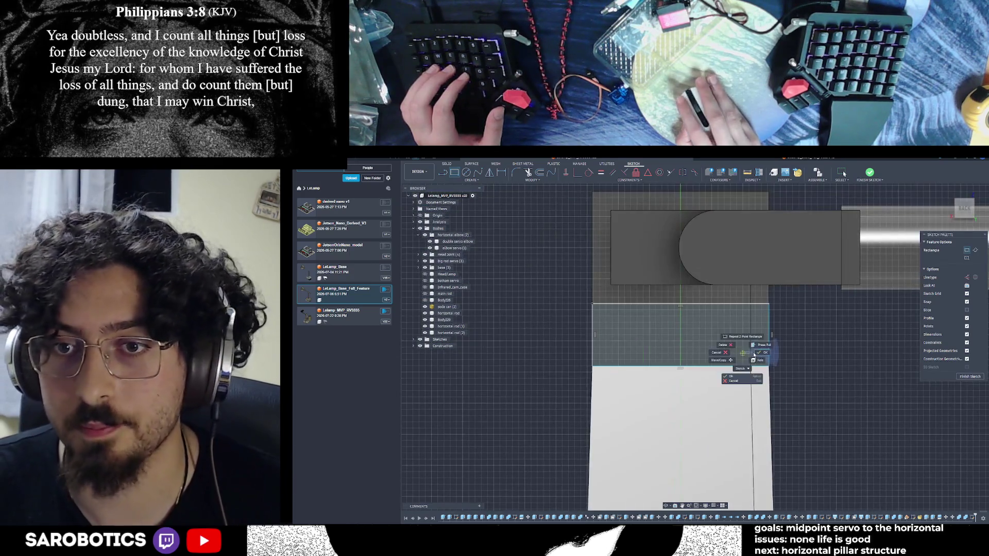
key(Escape)
click(970, 351)
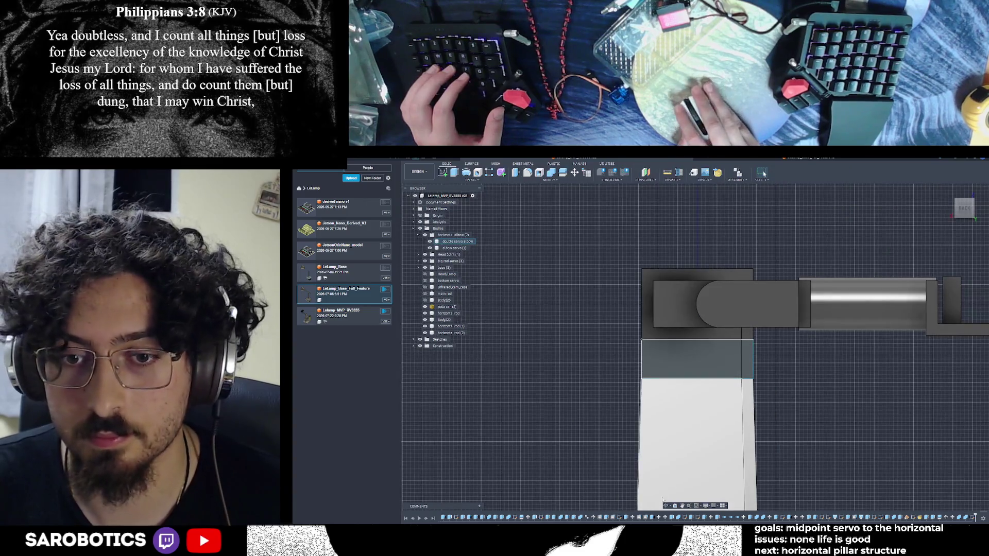
- Extrude-cut the narrow strip face through the pillar's top block and inspect the result
shift+middle_drag(725, 380, 765, 348)
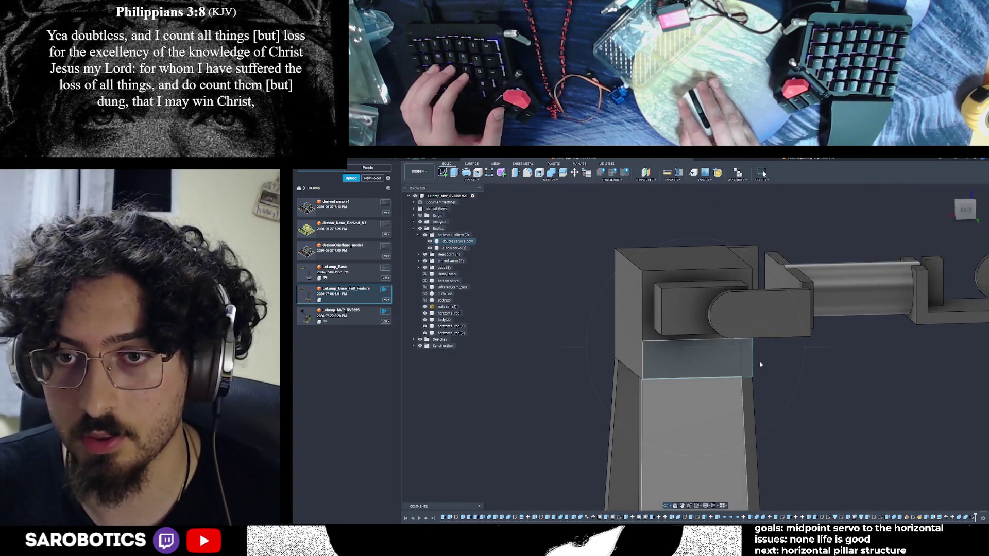
click(746, 358)
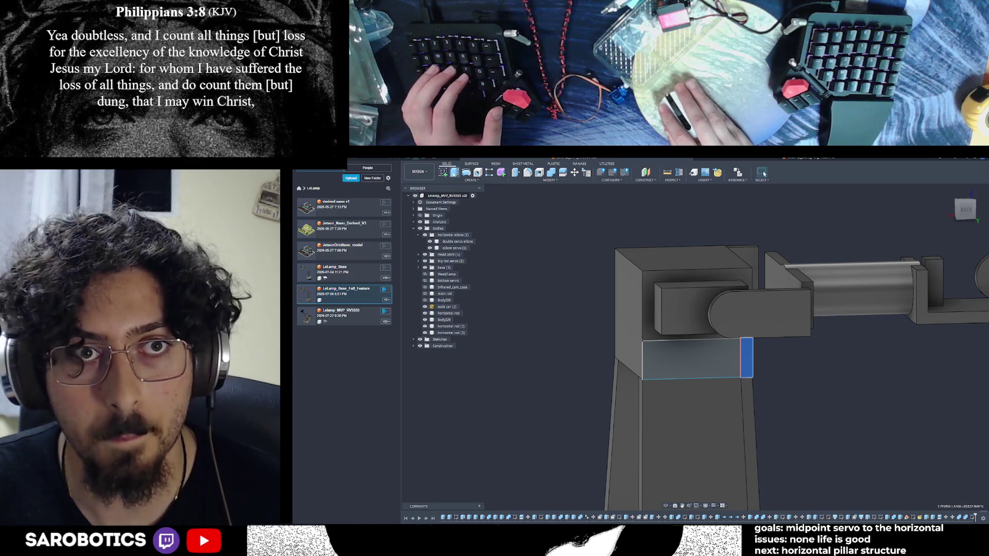
key(e)
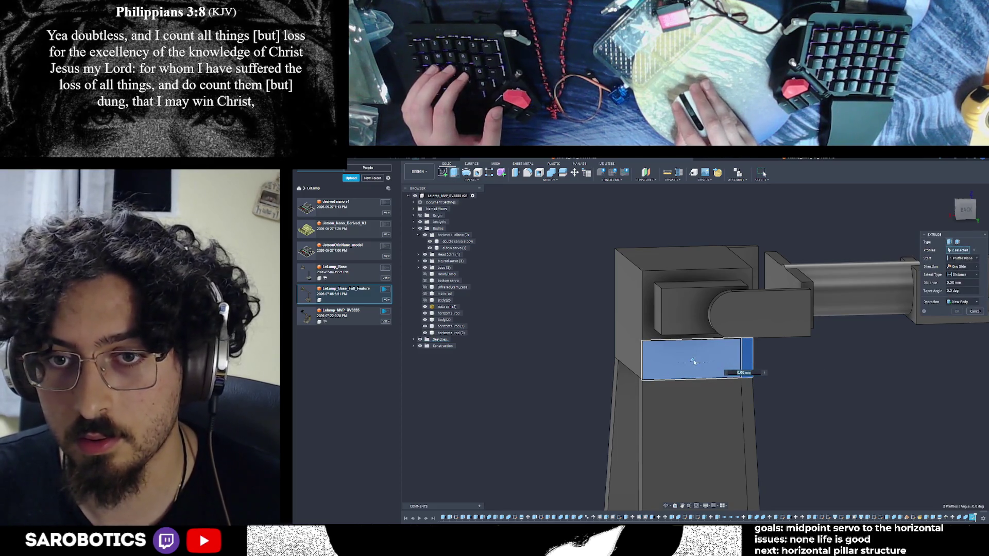
drag(693, 362, 586, 274)
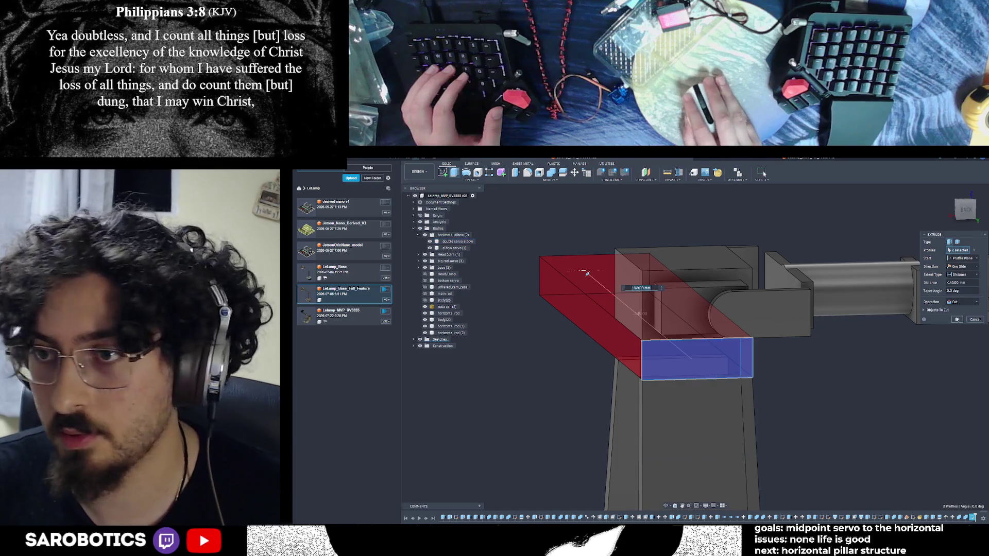
key(Return)
mouse_move(810, 397)
shift+middle_down()
mouse_move(860, 246)
mouse_move(904, 272)
shift+middle_up()
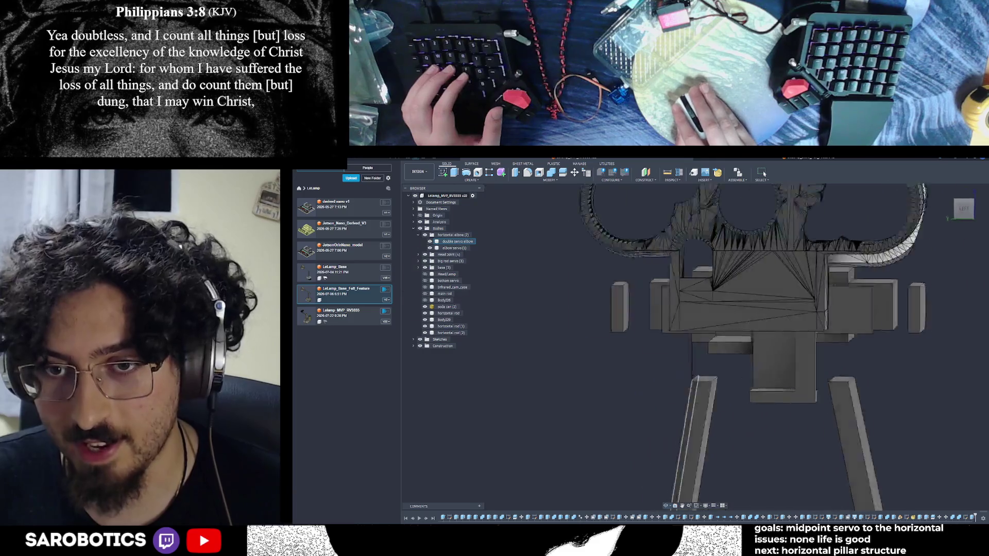
- Cut the newest sketch profile and the thin strip profile through the block, splitting it in two
click(732, 356)
scroll(732, 357, up, 2)
scroll(732, 356, up, 2)
click(731, 356)
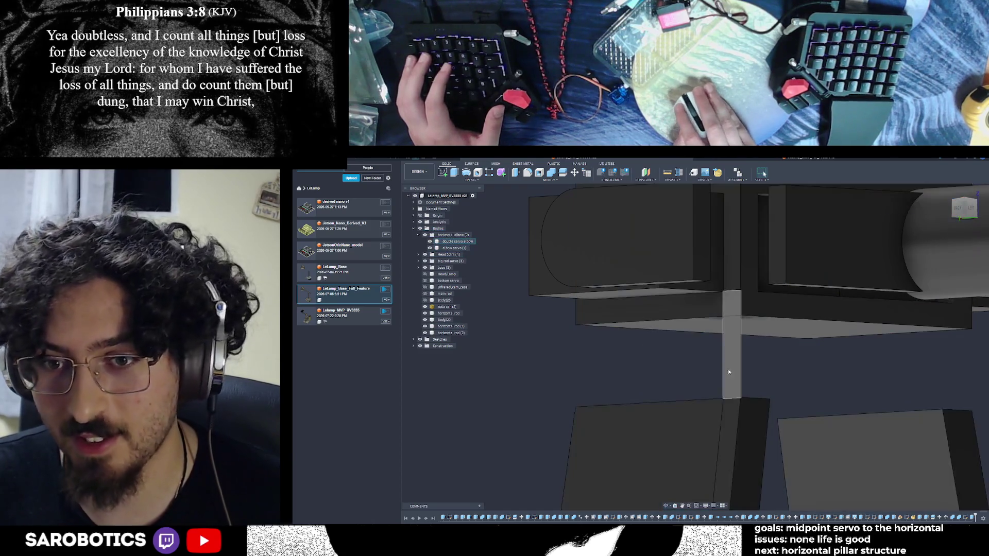
click(727, 367)
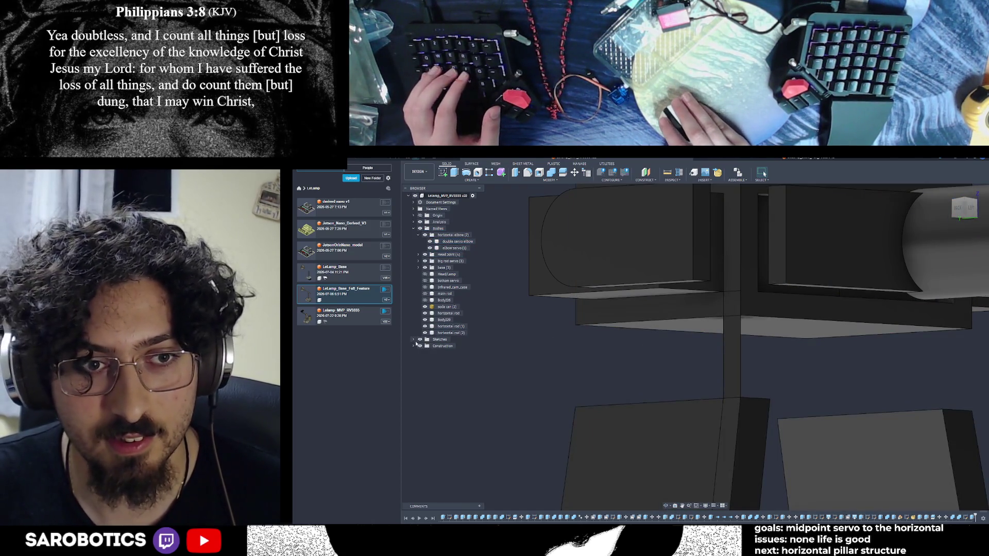
click(419, 340)
scroll(437, 444, down, 5)
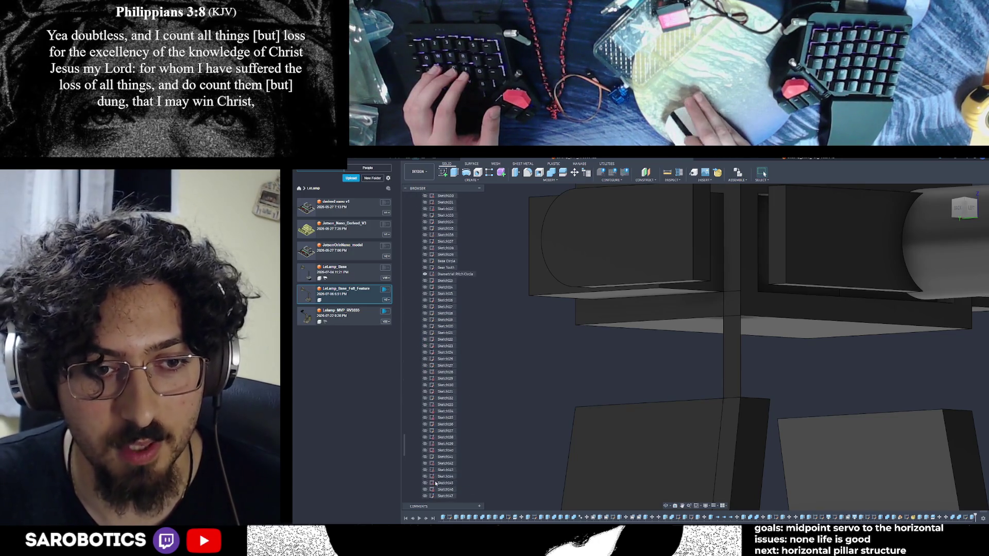
click(433, 488)
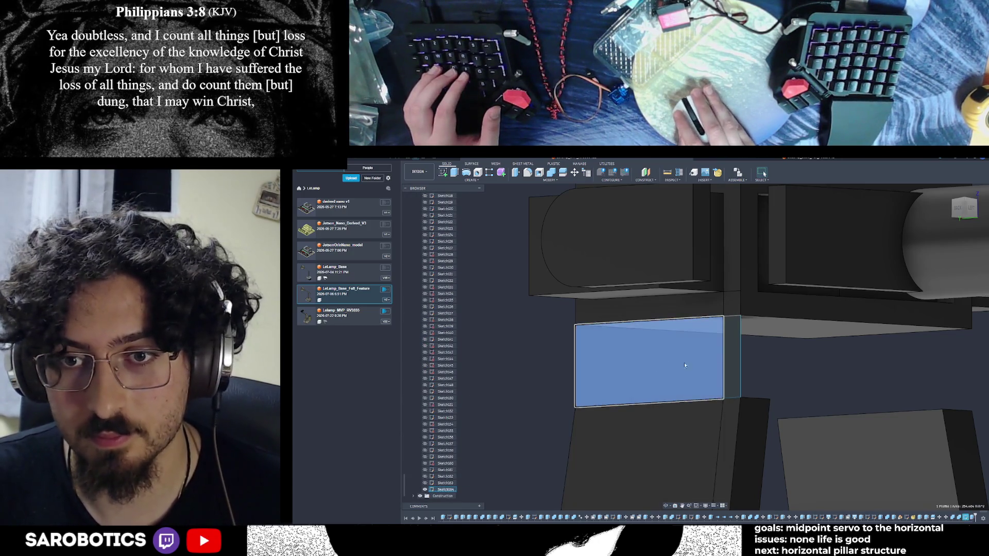
shift+click(731, 361)
key(e)
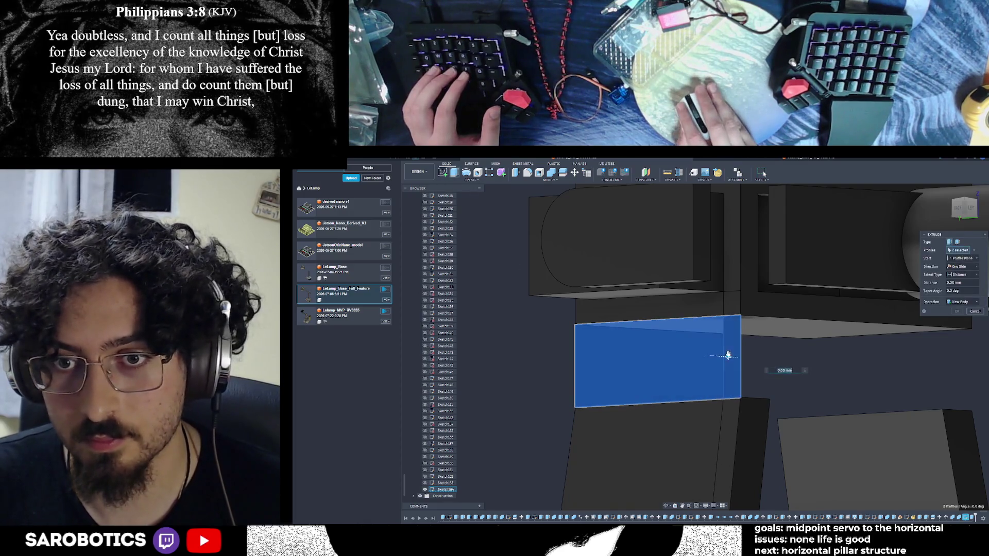
click(957, 320)
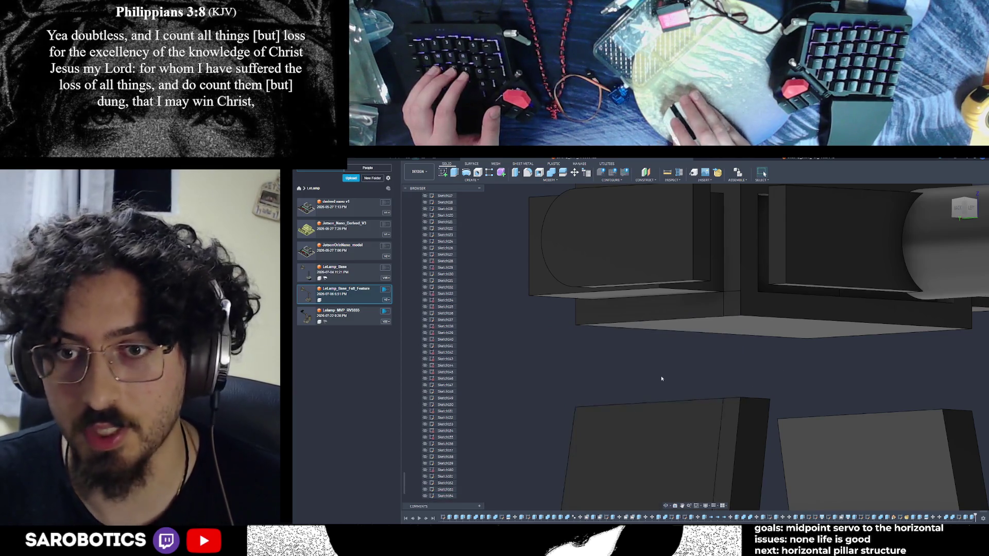
scroll(450, 264, up, 5)
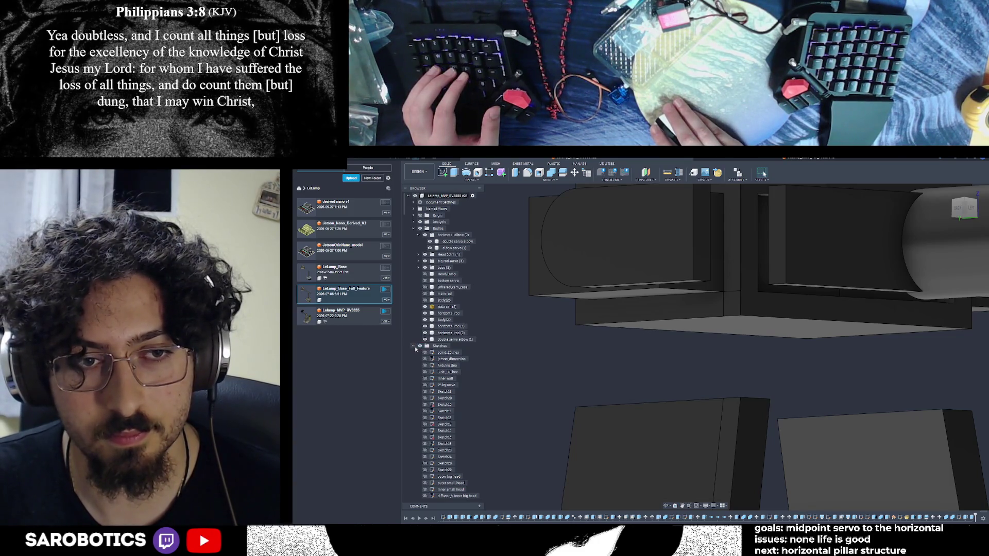
- Collapse Sketches, orbit to a side view beside the soda can and select the horizontal rod bodies
click(415, 347)
scroll(742, 375, down, 2)
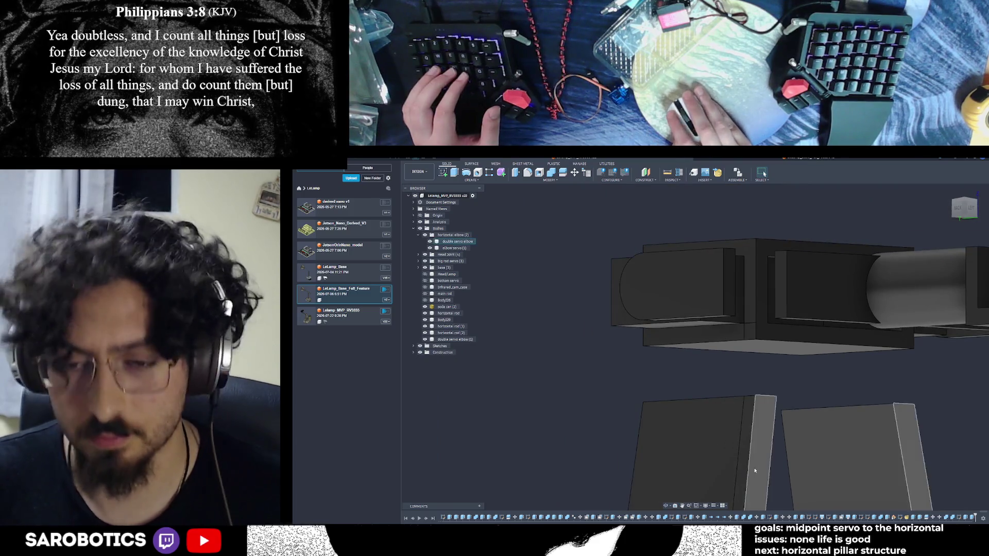
scroll(665, 506, down, 3)
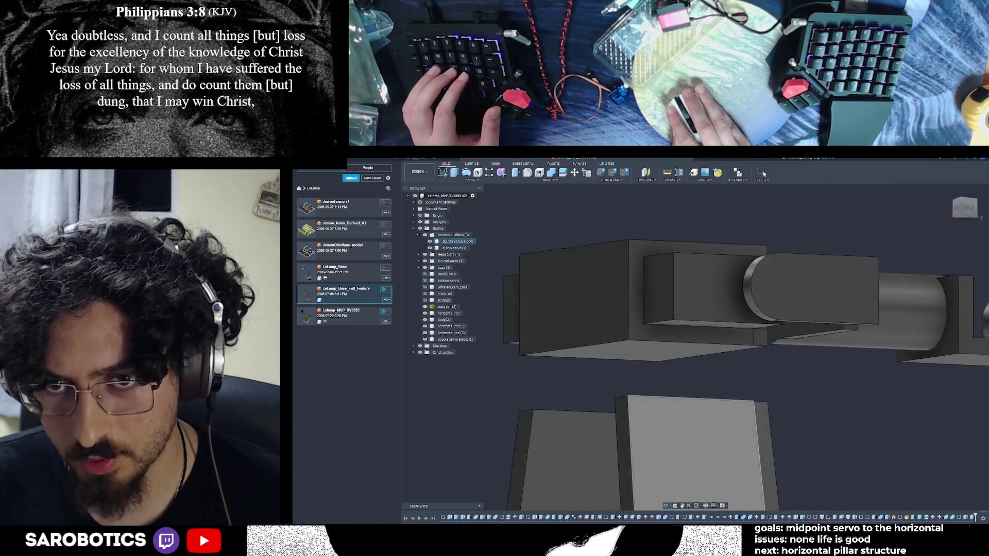
shift+middle_drag(665, 507, 763, 174)
shift+middle_drag(619, 348, 649, 347)
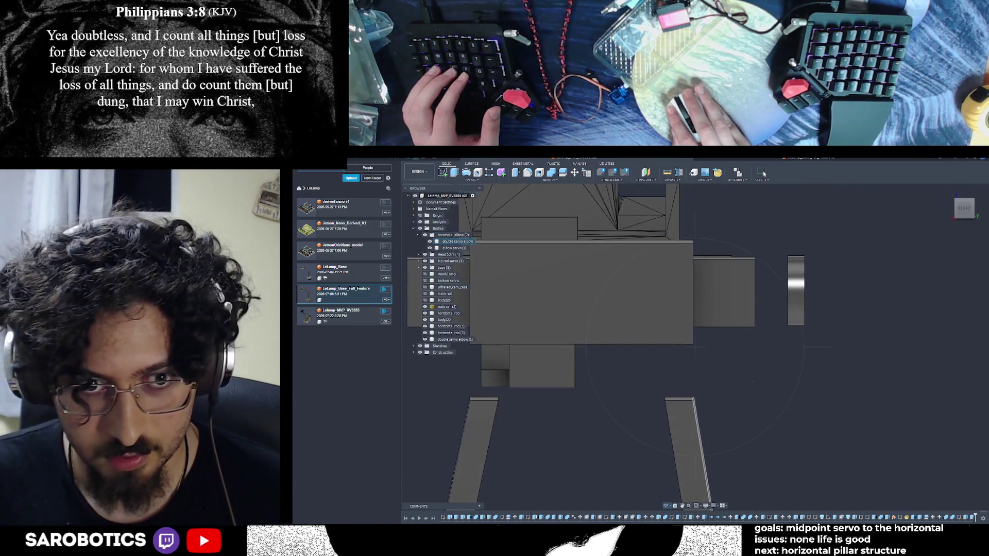
mouse_move(607, 397)
shift+middle_down()
mouse_move(727, 332)
mouse_move(703, 362)
shift+middle_up()
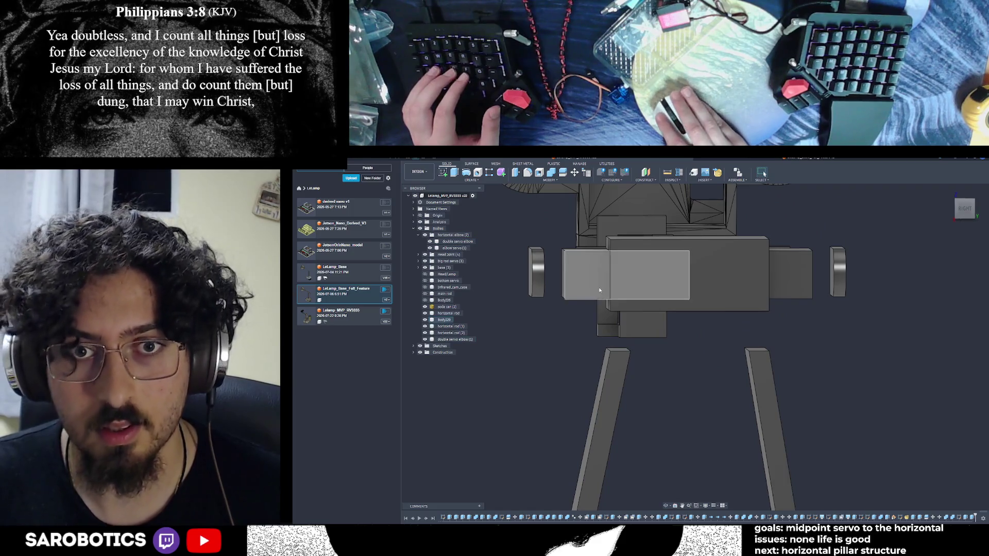
click(682, 287)
scroll(822, 297, down, 2)
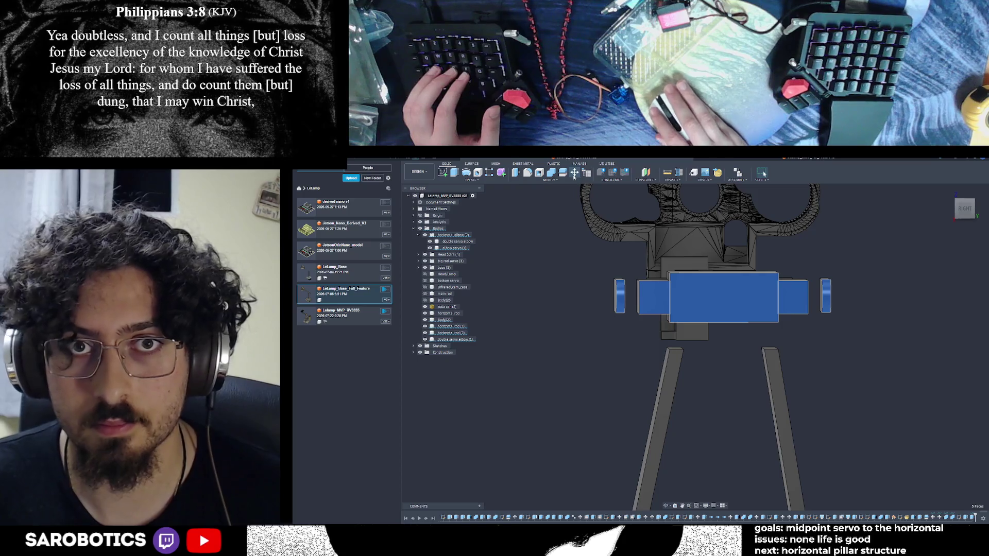
shift+middle_drag(681, 299, 733, 306)
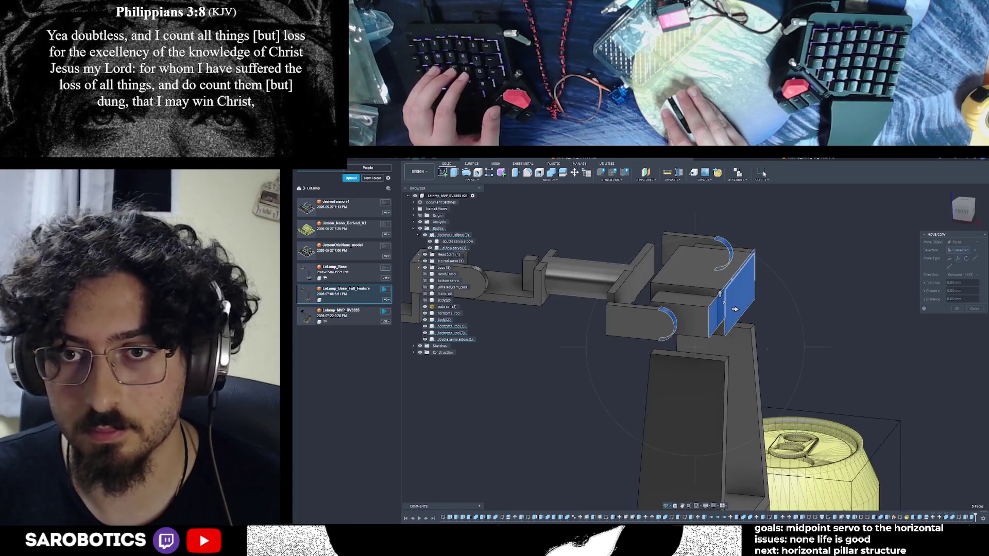
scroll(596, 296, down, 3)
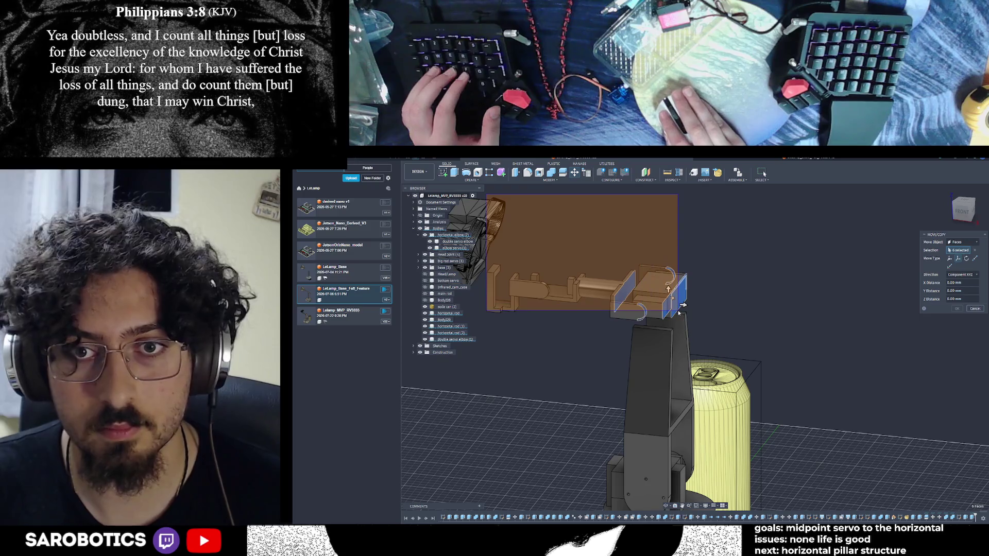
- Window-select all the arm bodies for a Bodies move, leaving the vertical pillar out
drag(487, 197, 680, 315)
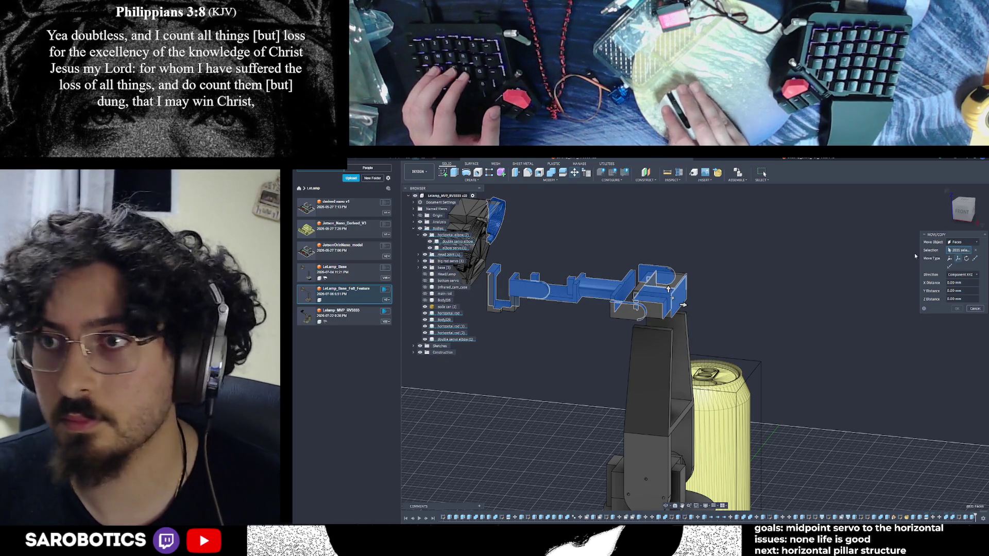
click(953, 255)
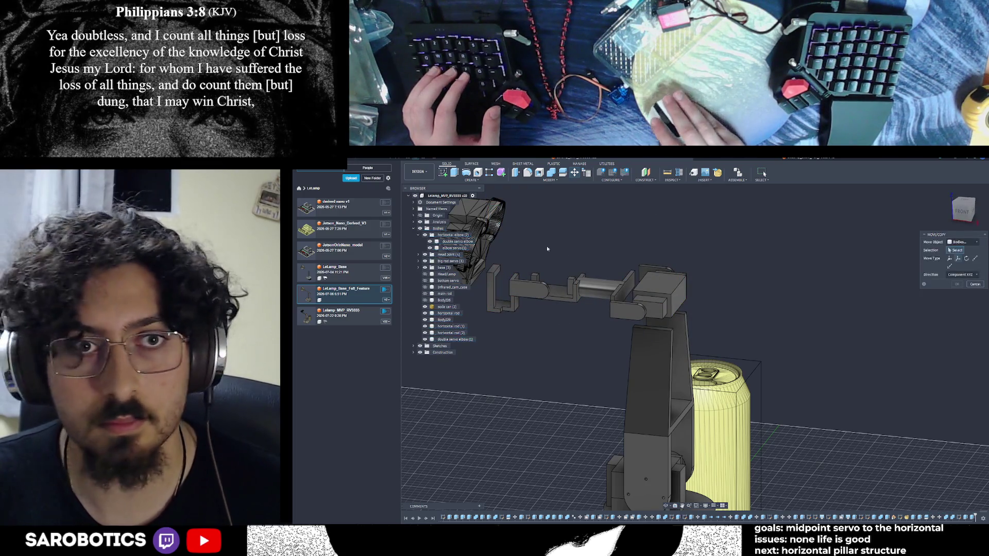
drag(494, 195, 678, 312)
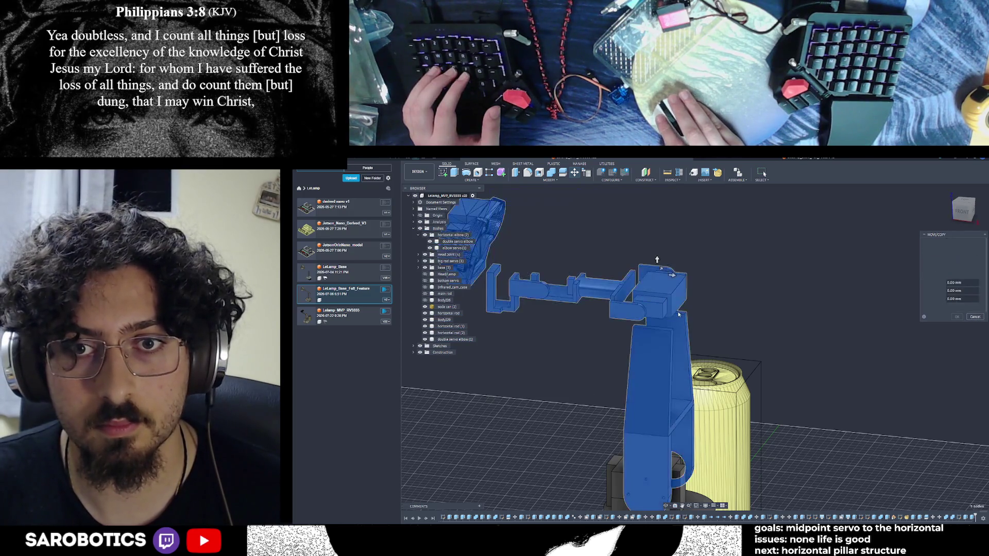
ctrl+click(676, 342)
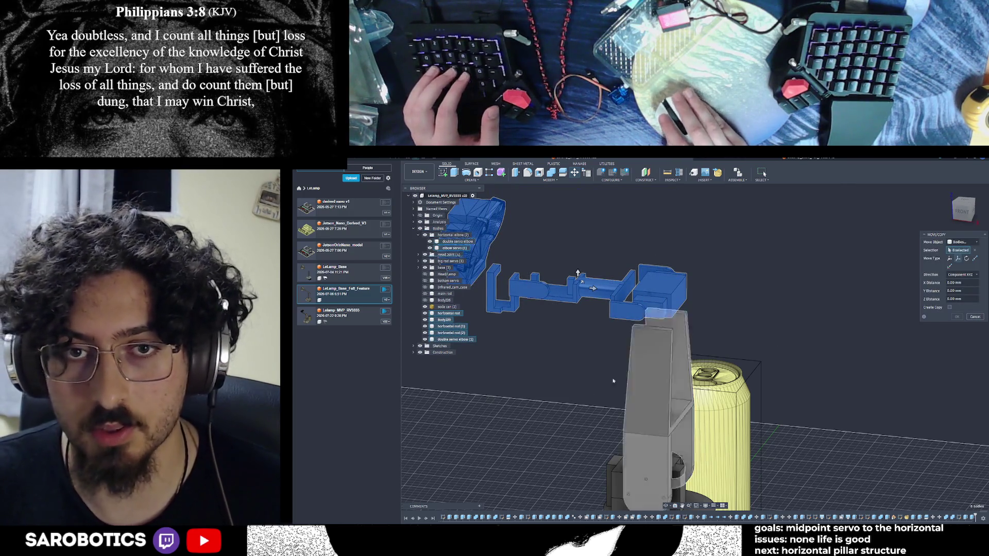
- From the RIGHT view, drag the arm bodies several millimetres lower and commit the move
click(963, 210)
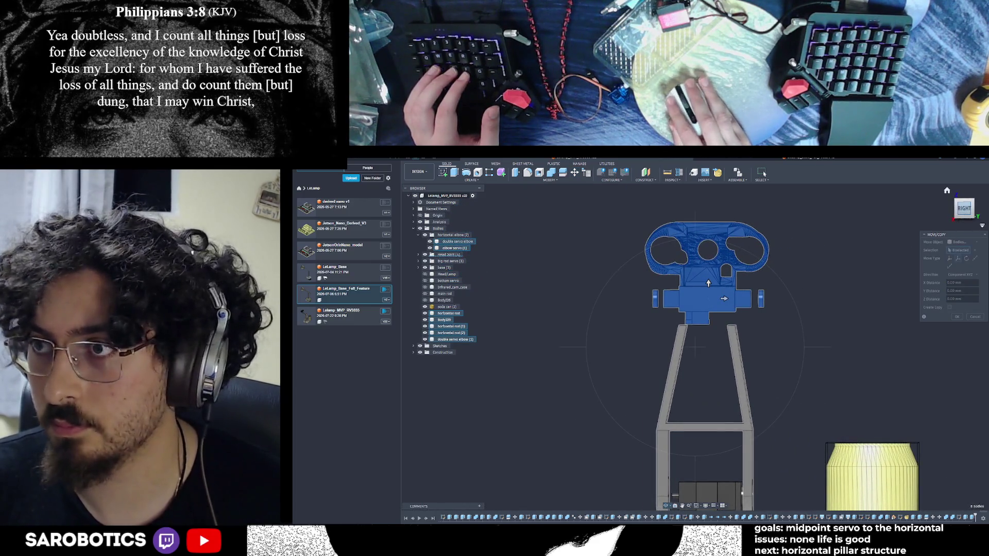
scroll(675, 323, up, 5)
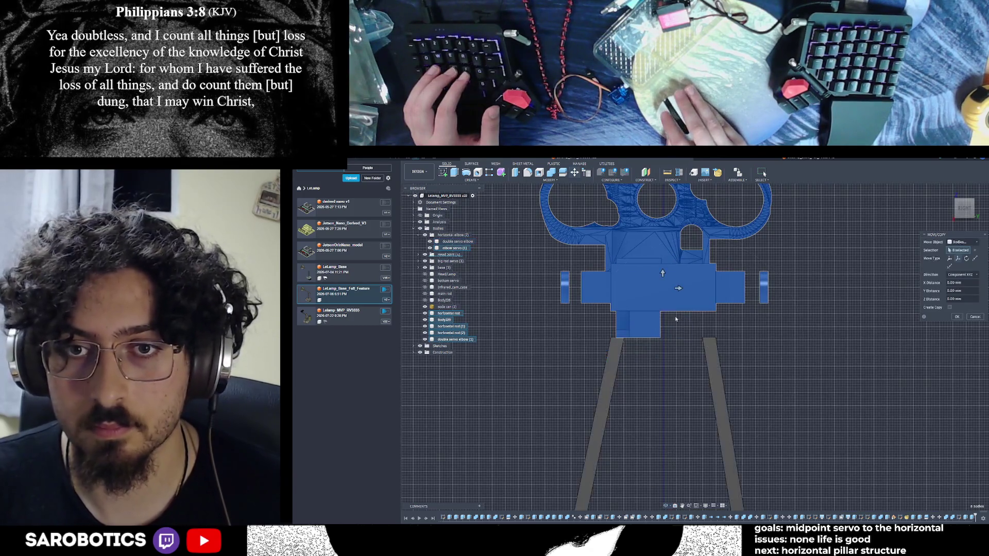
drag(662, 273, 663, 305)
scroll(664, 362, up, 2)
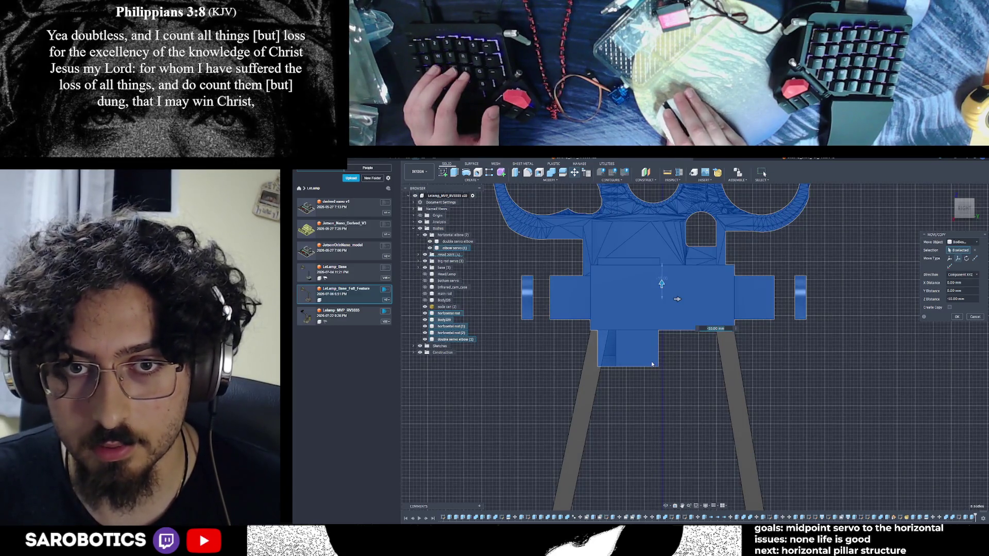
scroll(653, 365, up, 1)
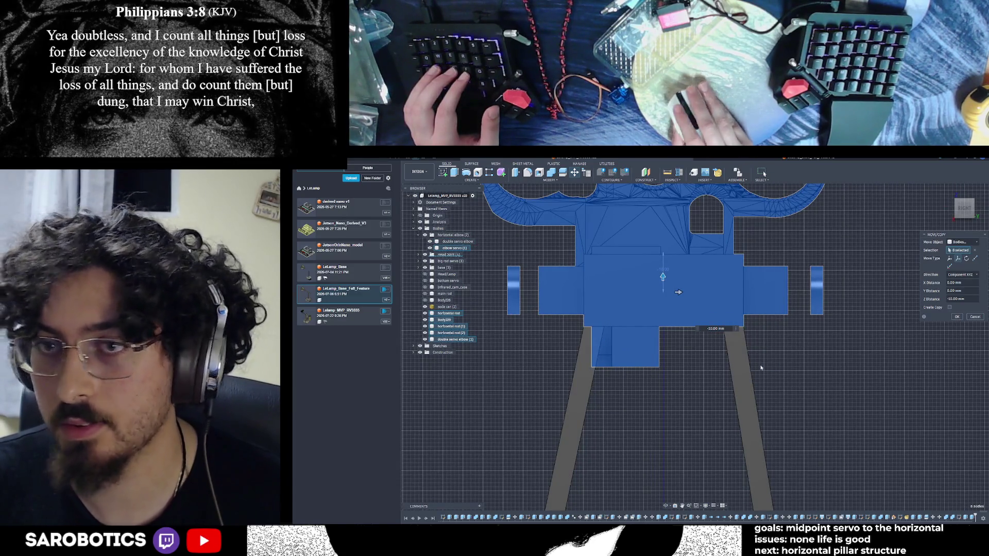
key(Return)
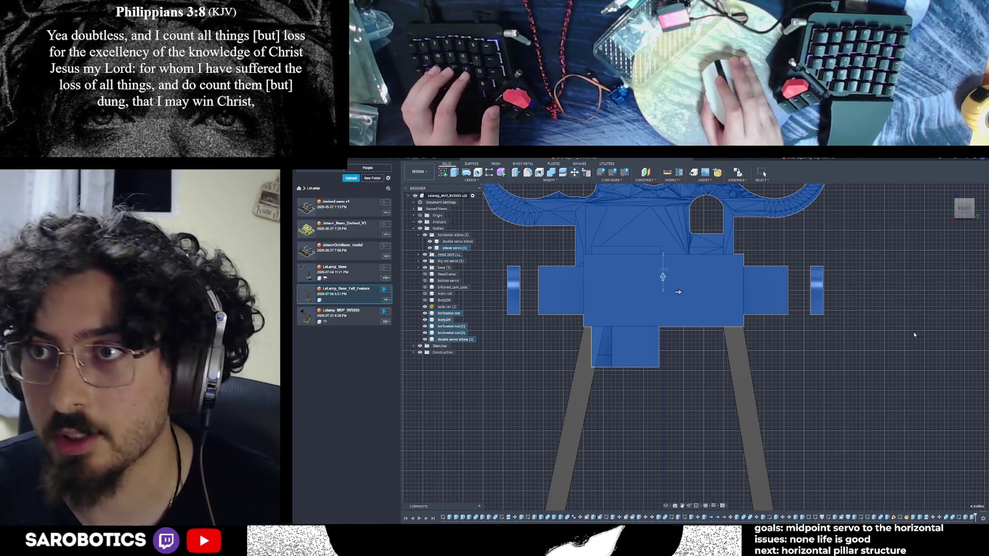
click(918, 335)
scroll(672, 501, down, 3)
mouse_move(671, 501)
shift+middle_down()
mouse_move(804, 323)
mouse_move(804, 224)
mouse_move(772, 255)
mouse_move(757, 232)
mouse_move(696, 325)
mouse_move(711, 256)
mouse_move(742, 324)
mouse_move(727, 255)
mouse_move(726, 325)
mouse_move(742, 263)
mouse_move(727, 340)
mouse_move(719, 279)
mouse_move(743, 255)
mouse_move(696, 317)
mouse_move(711, 286)
mouse_move(734, 271)
mouse_move(711, 309)
shift+middle_up()
scroll(773, 256, down, 5)
scroll(718, 324, up, 3)
scroll(719, 325, up, 2)
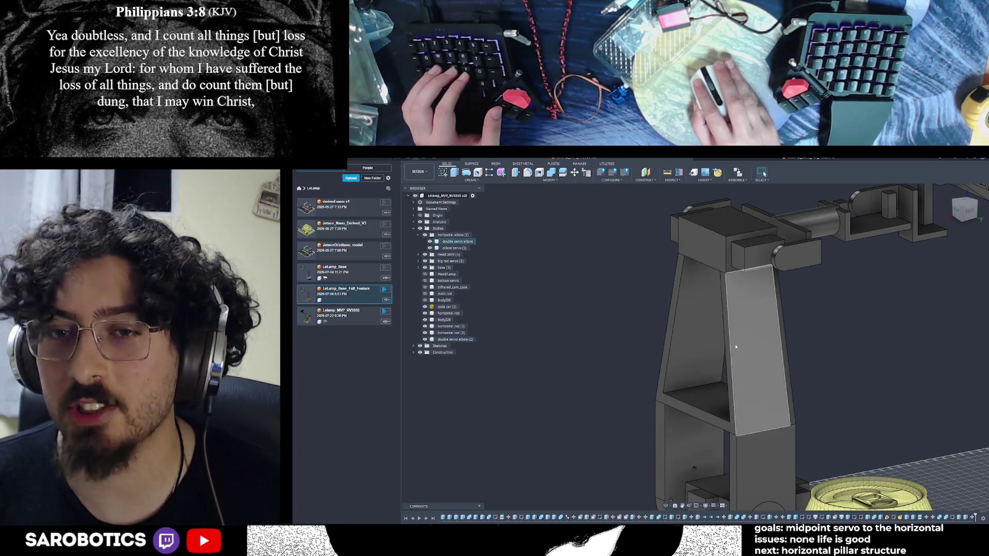
mouse_move(730, 251)
shift+middle_down()
mouse_move(697, 349)
mouse_move(774, 298)
shift+middle_up()
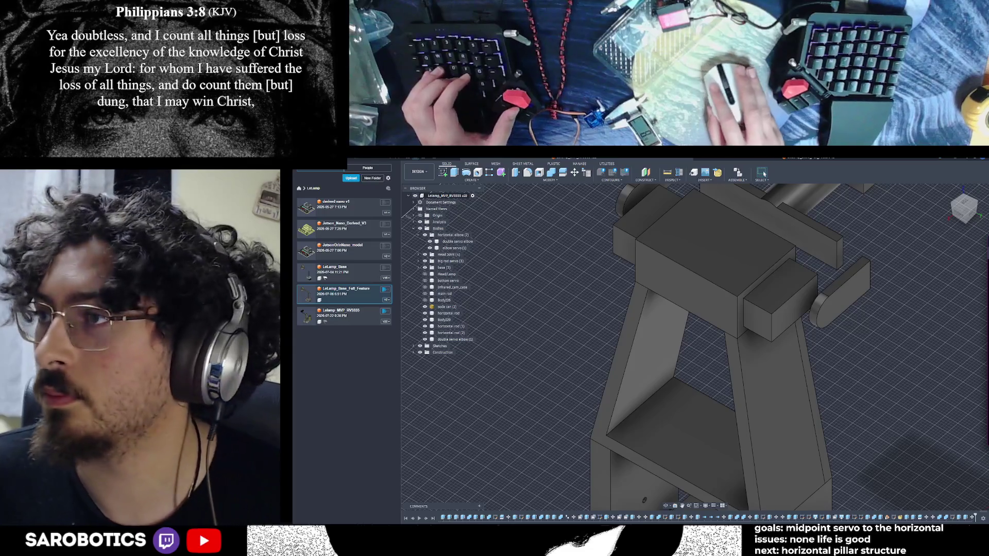
- In a new Chrome tab, run the Google calculator sum giving 13.19, then close the tab
key(alt+Tab)
key(ctrl+t)
text(calc)
key(Down)
key(Return)
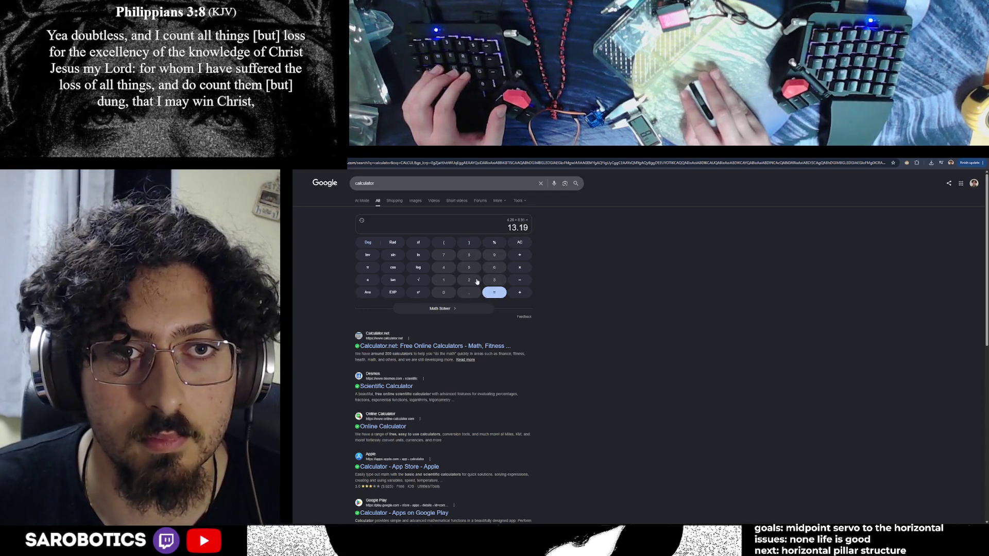
key(ctrl+w)
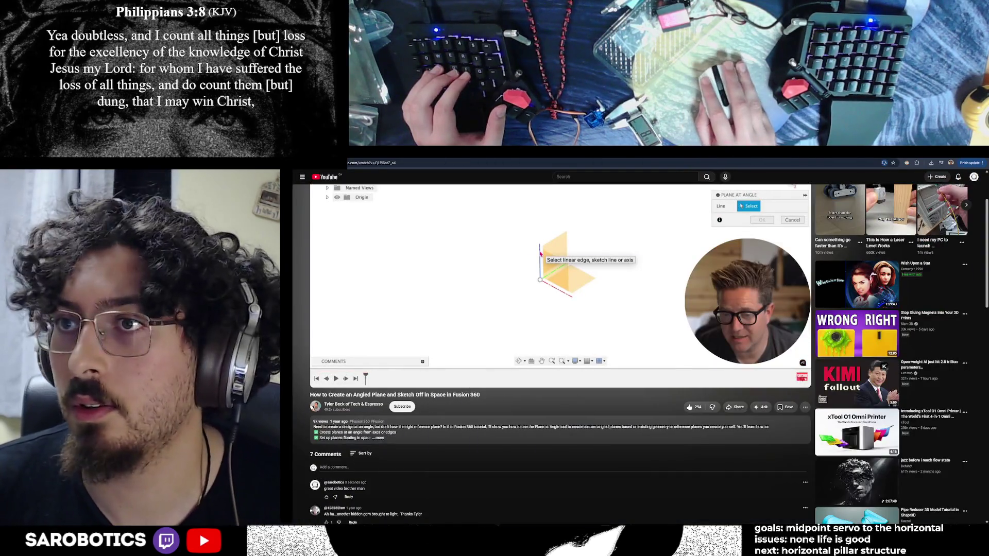
- Switch from the YouTube tutorial back to the Fusion 360 robot arm design
key(alt+Tab)
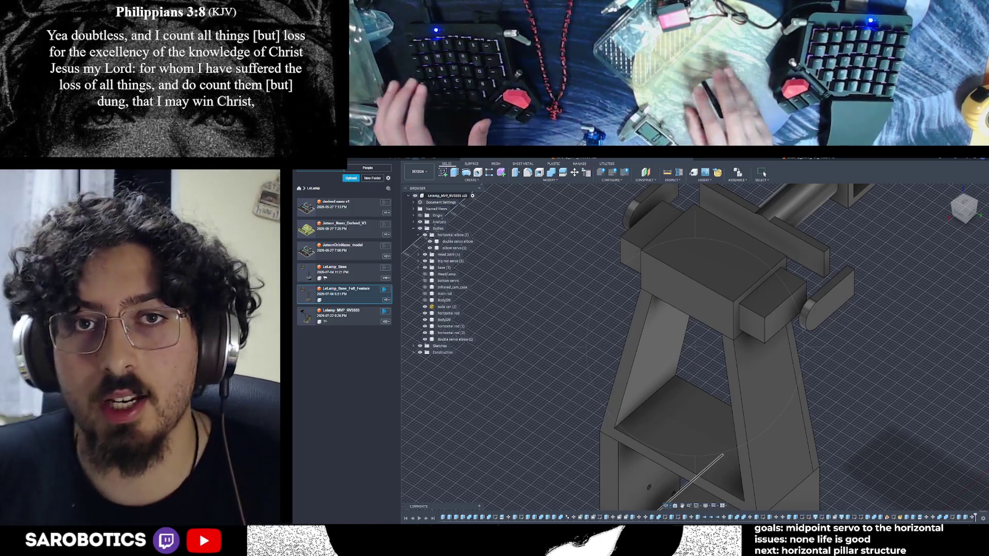
- Measure the distance between two edges on the top block and close Measure
key(i)
scroll(710, 239, up, 5)
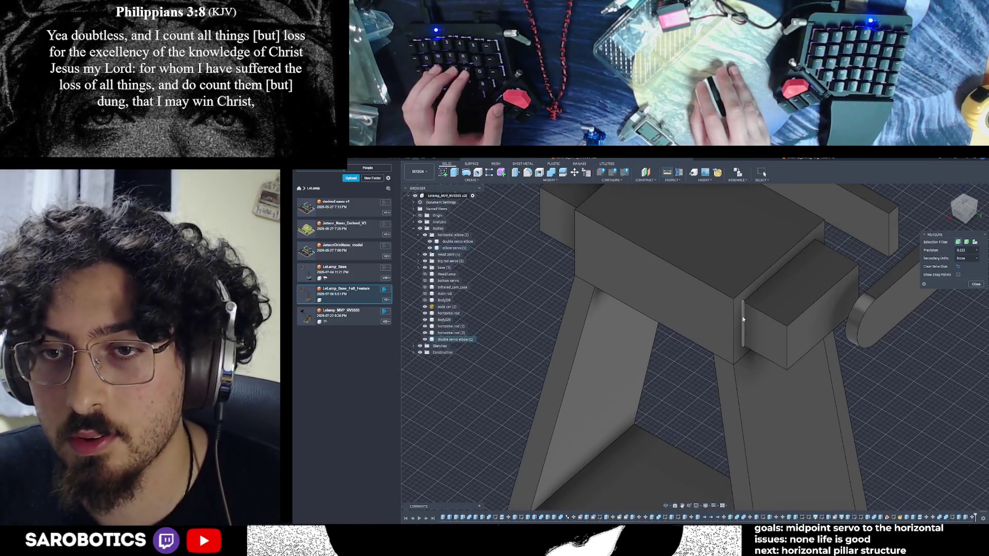
click(744, 332)
click(786, 344)
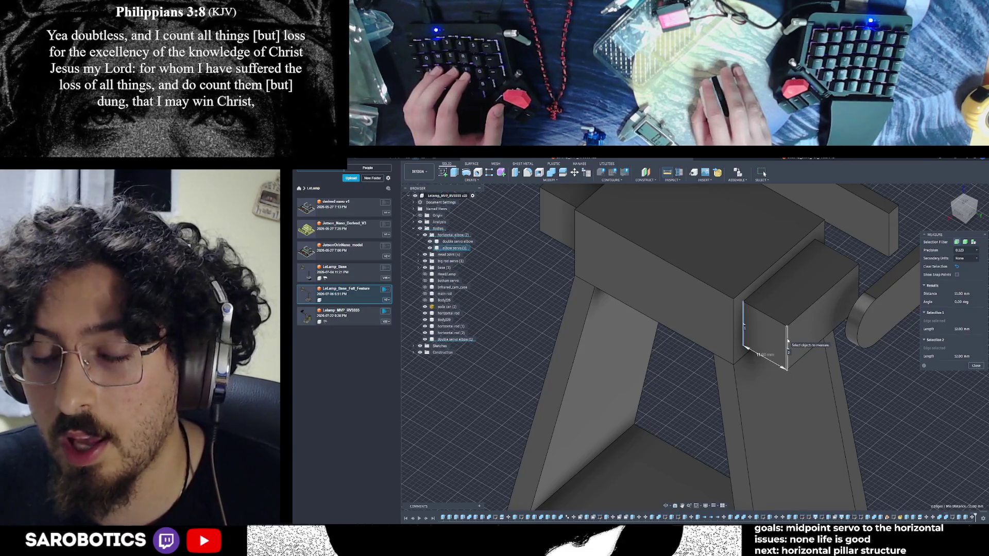
key(Escape)
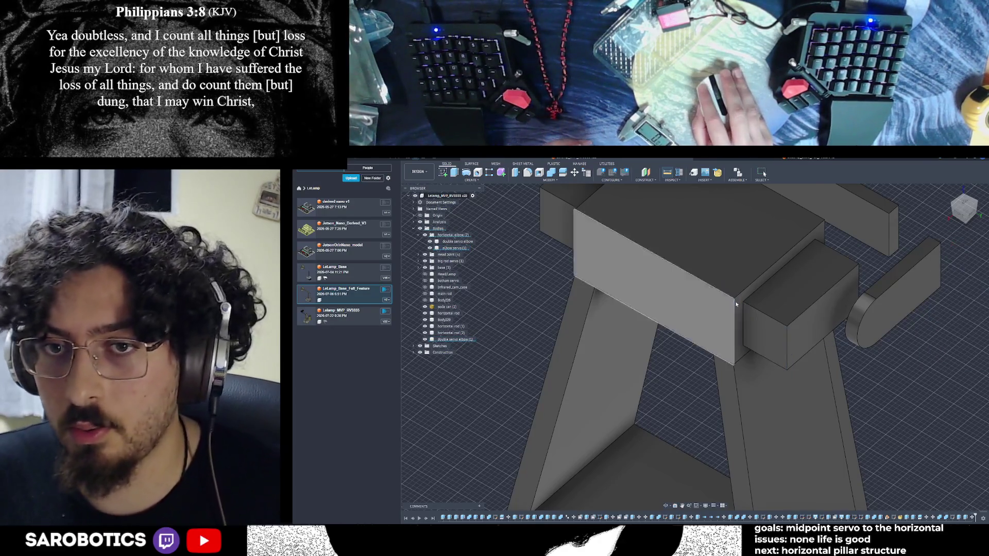
scroll(812, 309, down, 3)
scroll(812, 310, down, 3)
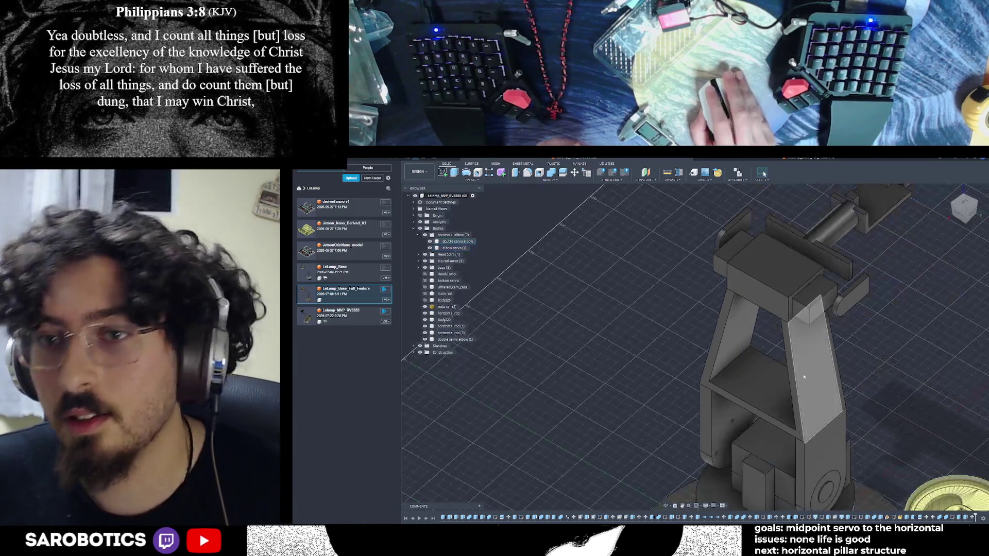
scroll(811, 310, down, 3)
- Split the pillar-top block's body into two halves via the marking menu and orbit to check it
mouse_move(774, 348)
shift+middle_down()
mouse_move(772, 271)
mouse_move(798, 297)
mouse_move(799, 328)
shift+middle_up()
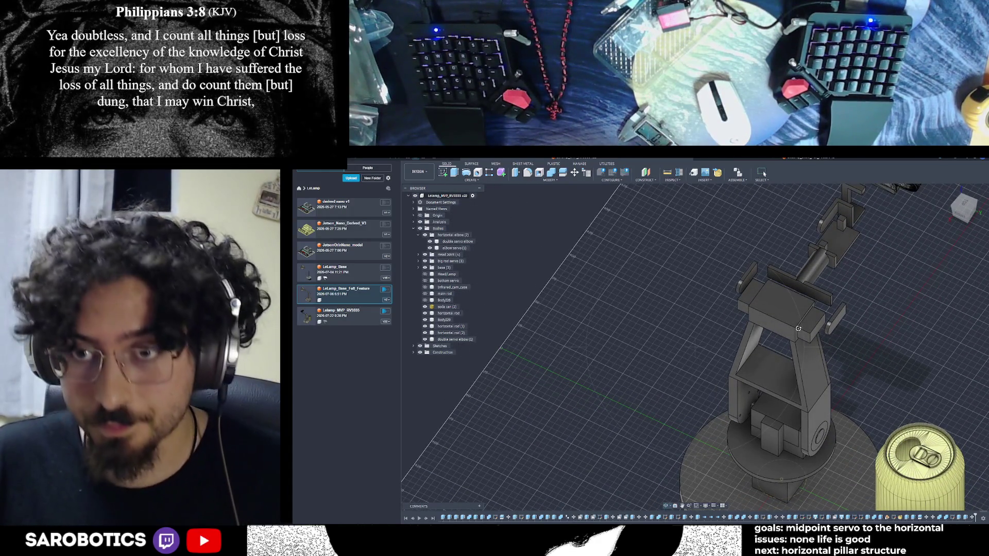
right_click(826, 298)
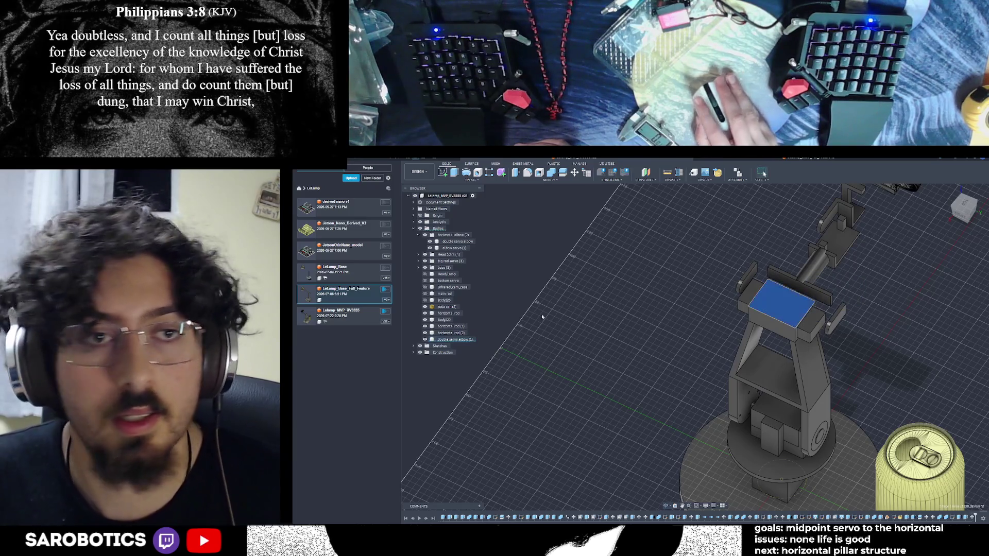
click(425, 340)
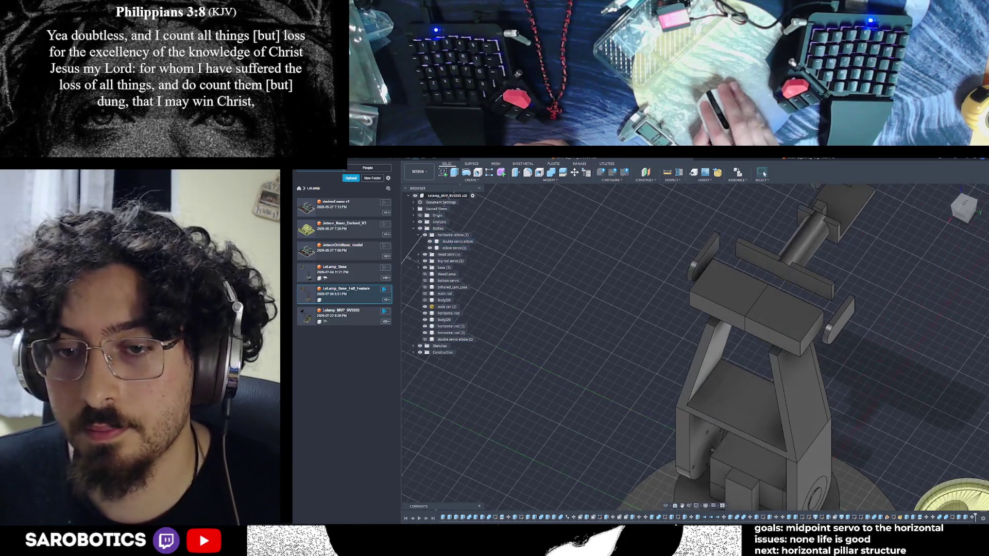
shift+middle_drag(726, 350, 763, 176)
shift+middle_drag(695, 348, 696, 270)
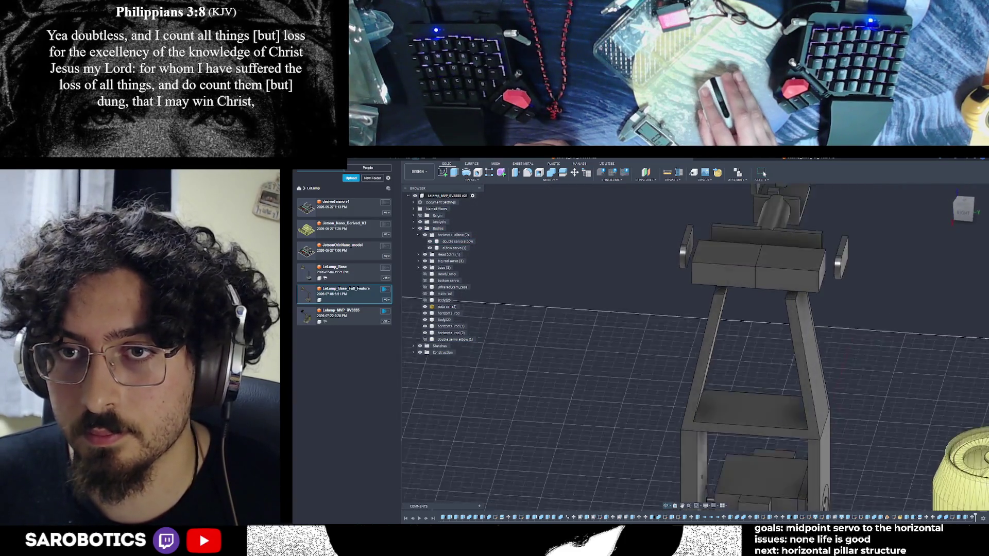
click(828, 296)
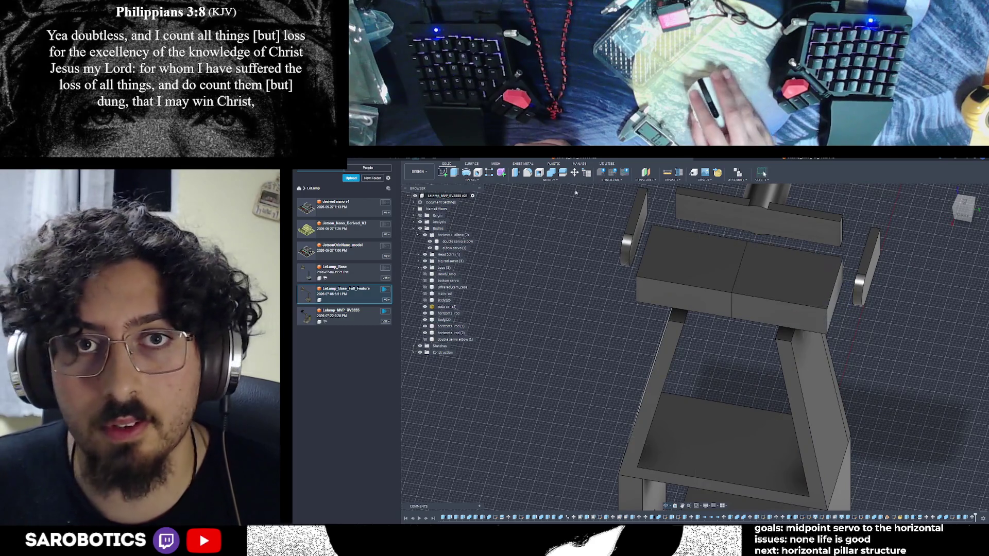
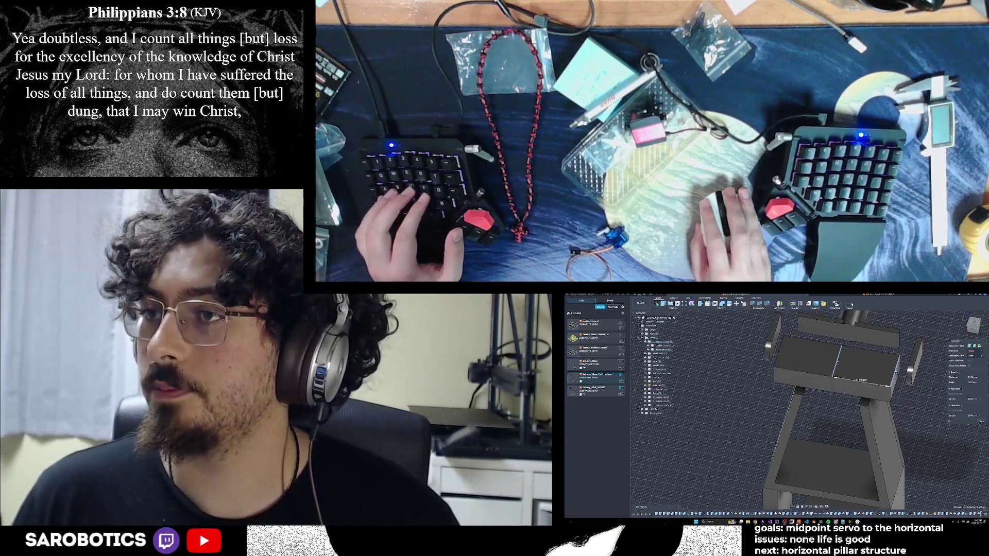
scroll(835, 410, down, 3)
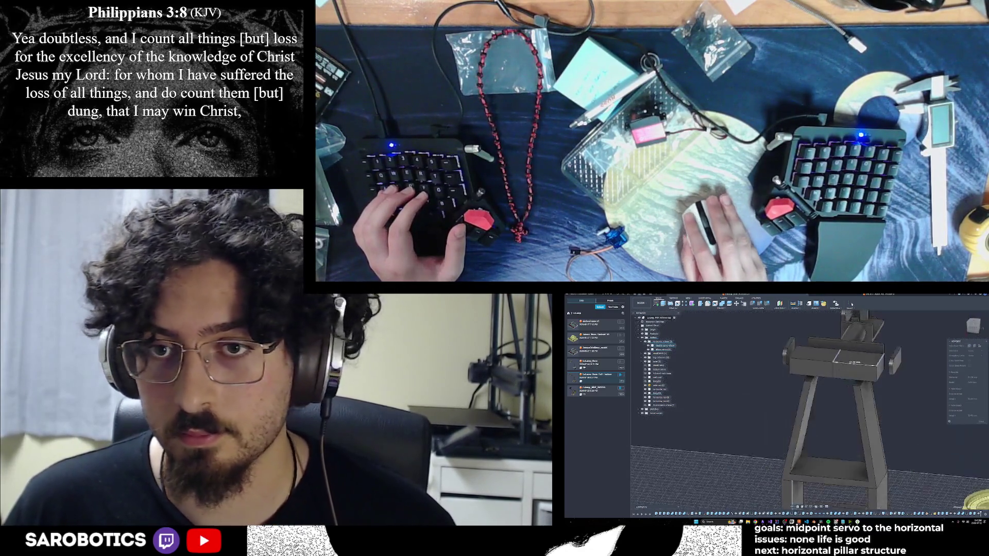
- Start a new sketch on the bar's front face near the servo mount
shift+middle_drag(811, 410, 866, 387)
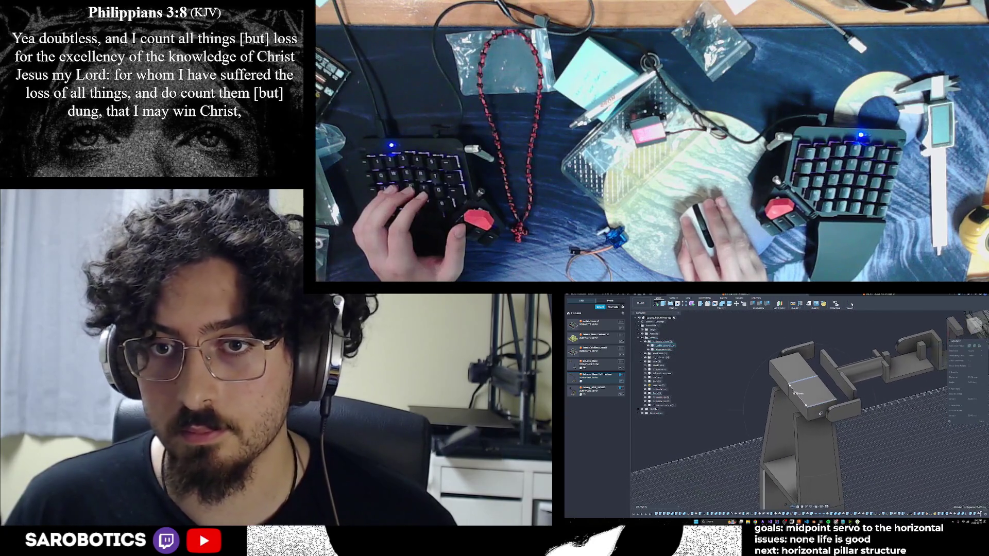
shift+middle_drag(812, 402, 834, 387)
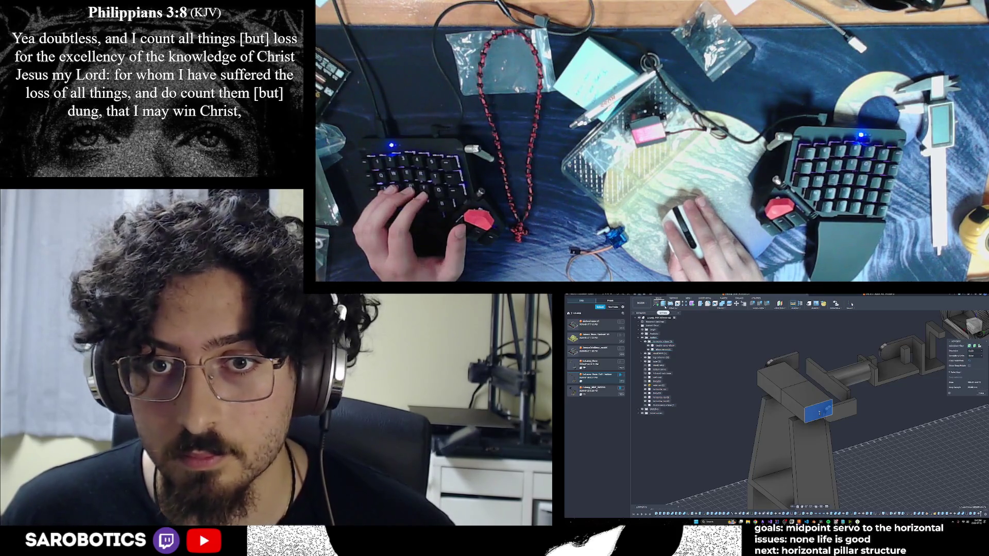
click(692, 303)
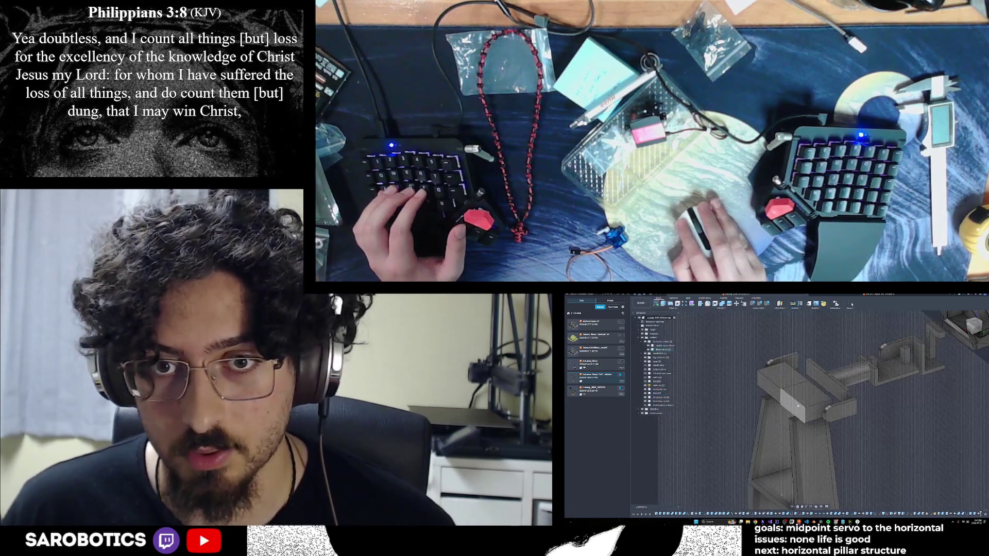
click(803, 333)
scroll(804, 386, up, 3)
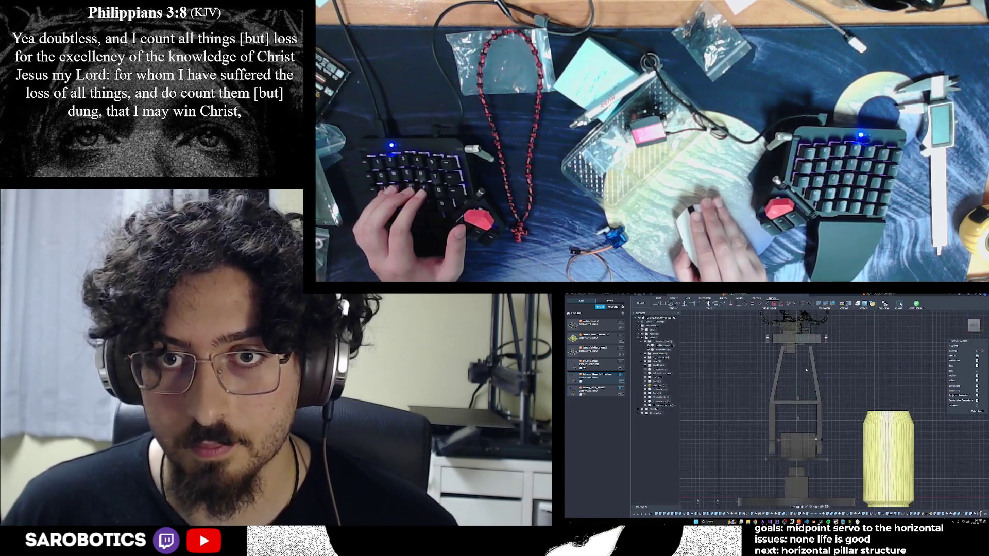
scroll(803, 387, up, 3)
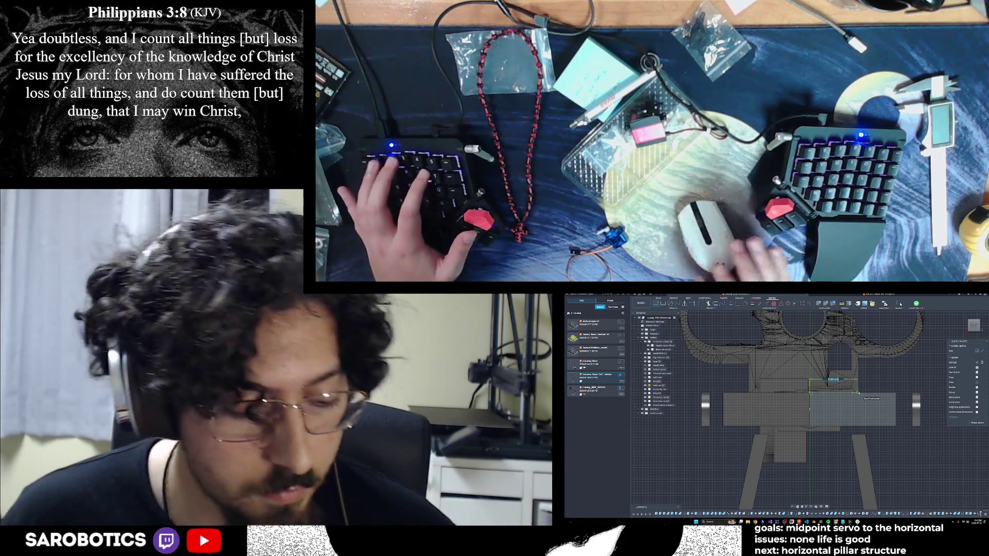
key(l)
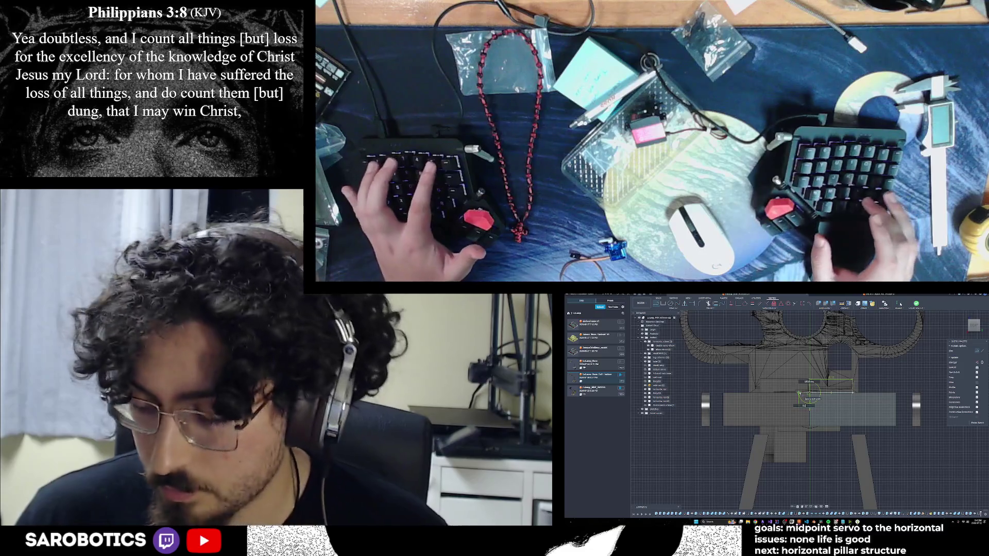
- Draw a second dimensioned horizontal line above the first using the Line tool
key(l)
scroll(811, 398, down, 3)
shift+middle_drag(812, 399, 811, 417)
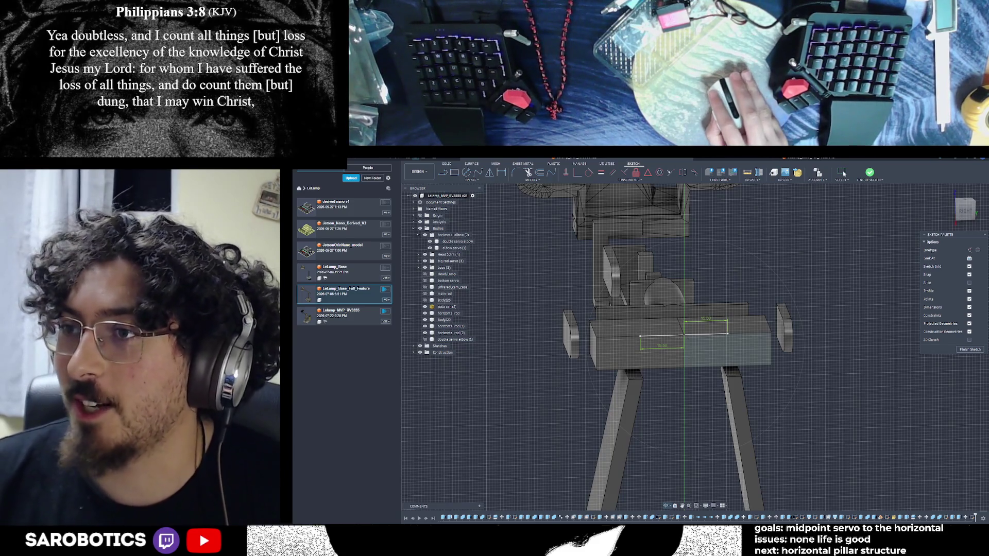
shift+middle_drag(827, 328, 804, 255)
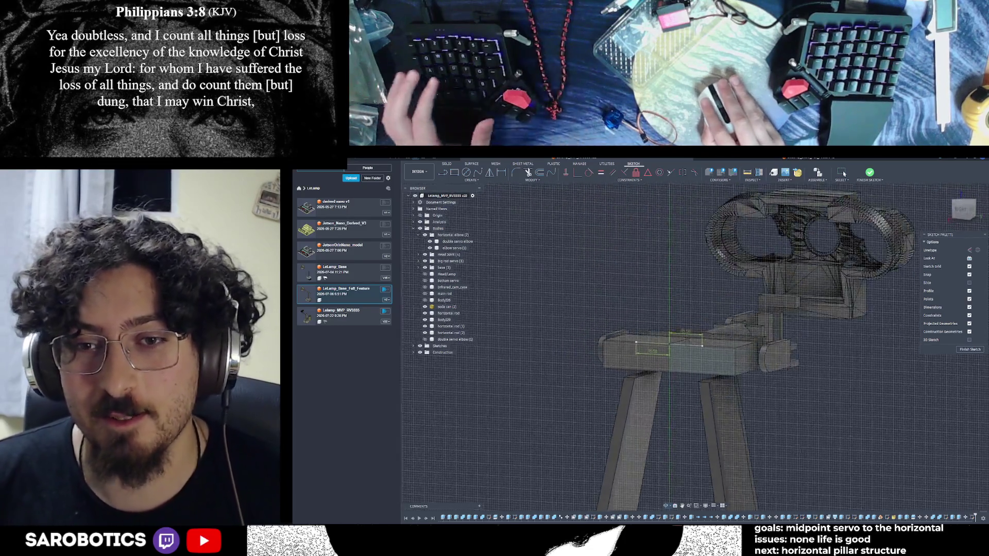
shift+middle_drag(695, 324, 690, 351)
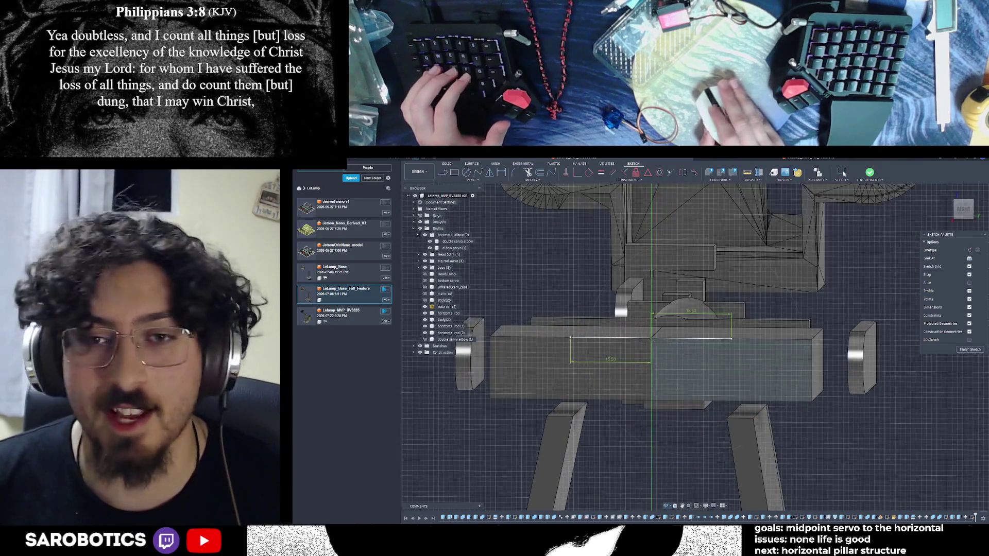
mouse_move(695, 348)
shift+middle_down()
mouse_move(727, 333)
mouse_move(704, 340)
shift+middle_up()
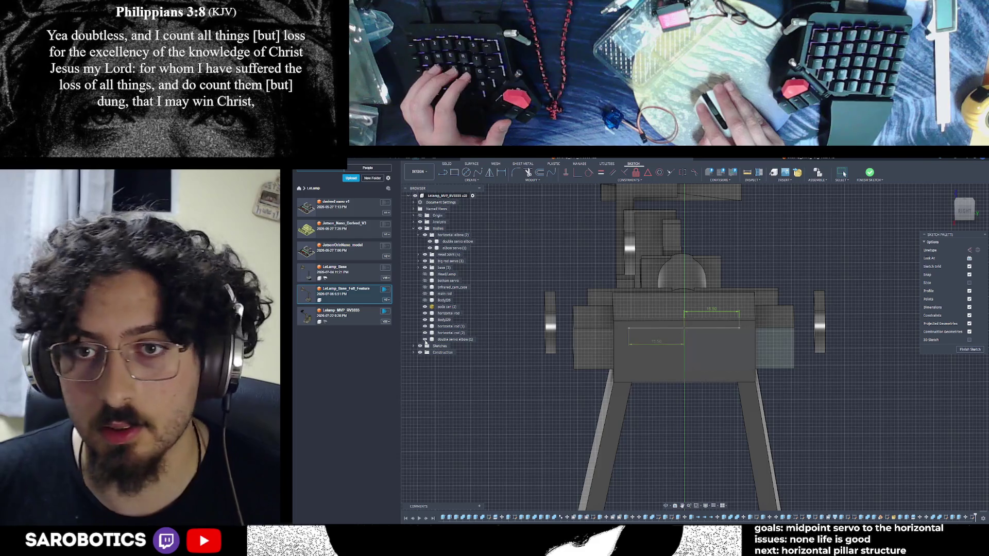
shift+middle_drag(695, 347, 697, 348)
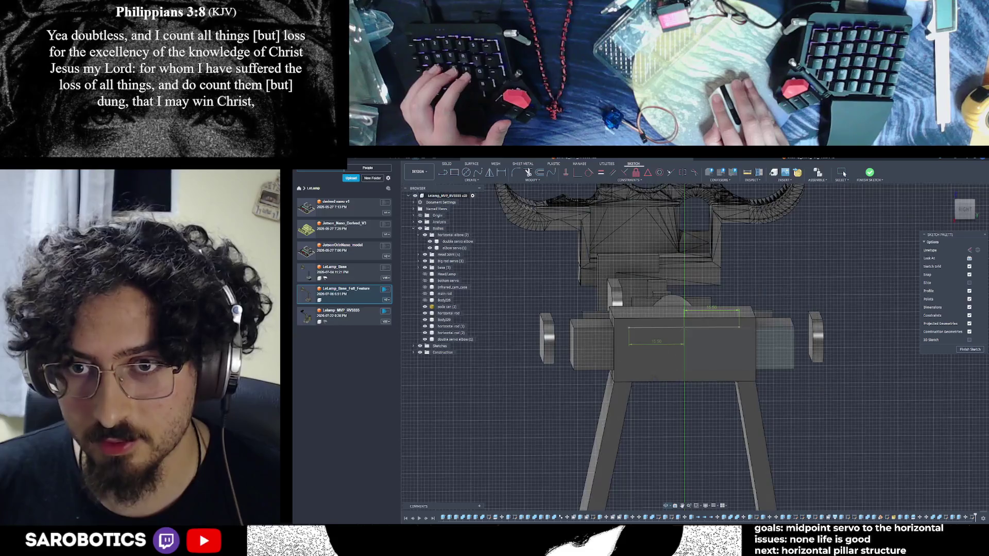
mouse_move(684, 348)
shift+middle_down()
mouse_move(719, 352)
mouse_move(688, 364)
mouse_move(691, 379)
mouse_move(683, 324)
shift+middle_up()
shift+middle_drag(714, 357, 711, 355)
shift+middle_drag(712, 354, 695, 349)
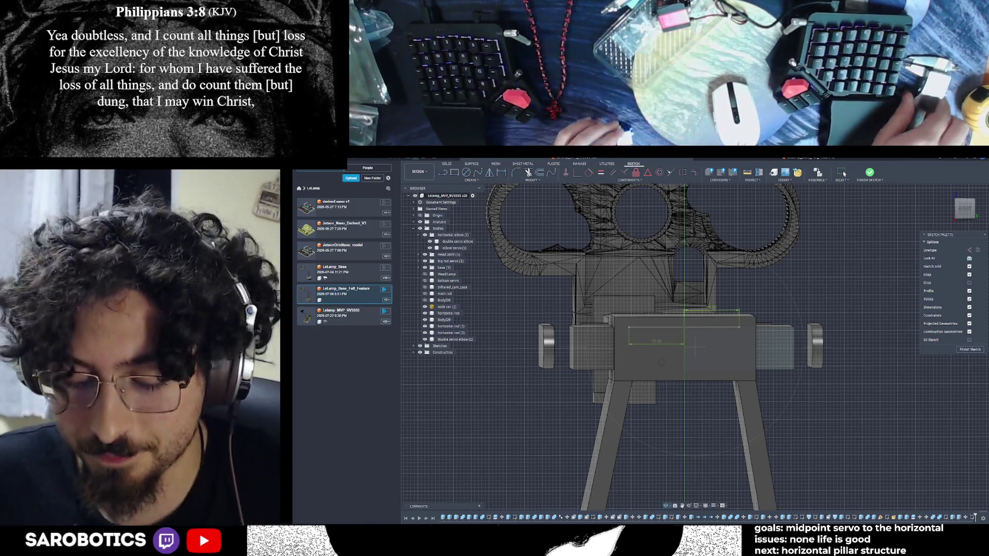
- Select the bar's right end face via the marking menu and inspect it from above
mouse_move(696, 348)
shift+middle_down()
mouse_move(804, 325)
mouse_move(727, 344)
mouse_move(757, 340)
shift+middle_up()
scroll(680, 325, up, 2)
scroll(679, 325, up, 2)
right_click(739, 344)
click(762, 411)
shift+middle_drag(763, 410, 726, 371)
click(742, 348)
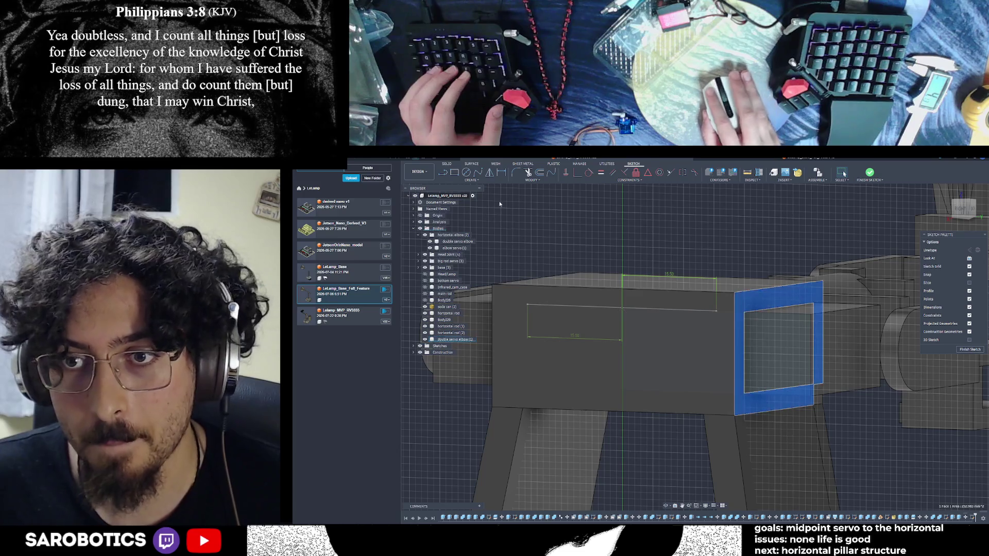
mouse_move(761, 378)
shift+middle_down()
mouse_move(766, 398)
mouse_move(743, 387)
mouse_move(773, 363)
mouse_move(696, 347)
mouse_move(794, 297)
shift+middle_up()
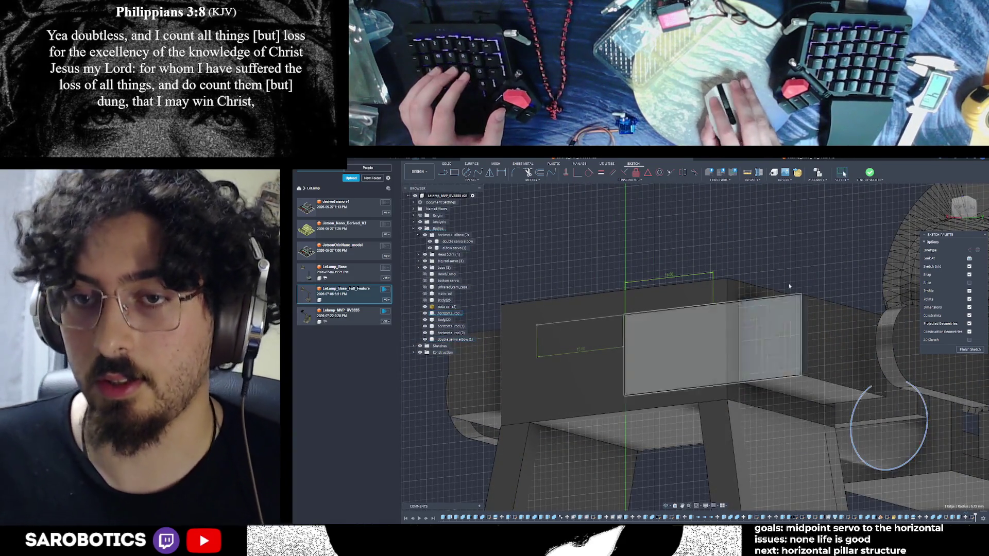
- Start the Line tool in the sketch and view the model head-on from the back
shift+middle_drag(696, 348, 719, 399)
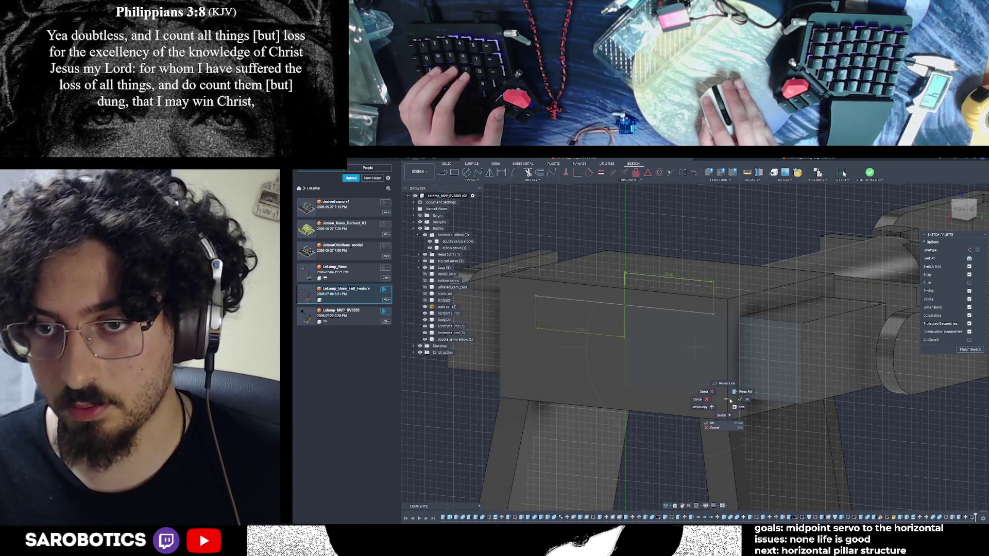
click(445, 173)
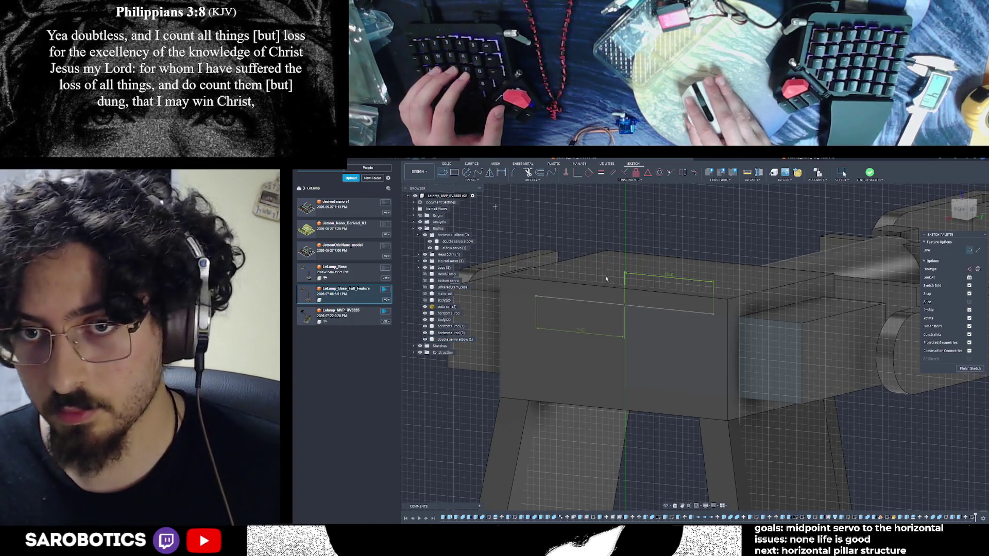
mouse_move(697, 349)
shift+middle_down()
mouse_move(719, 403)
mouse_move(695, 348)
shift+middle_up()
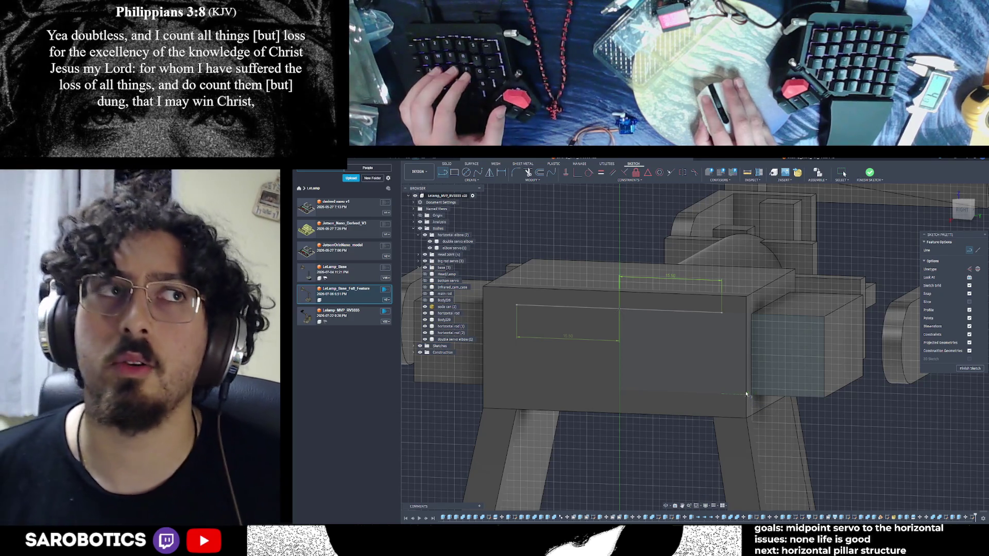
click(964, 207)
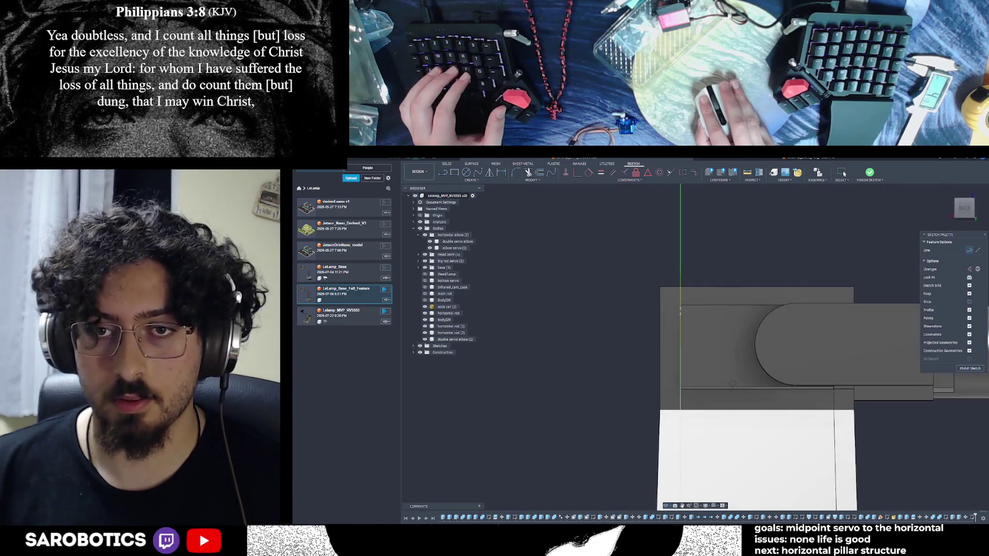
- Finish the bar sketch and sketch a thin rectangle on the elbow's back face
click(971, 369)
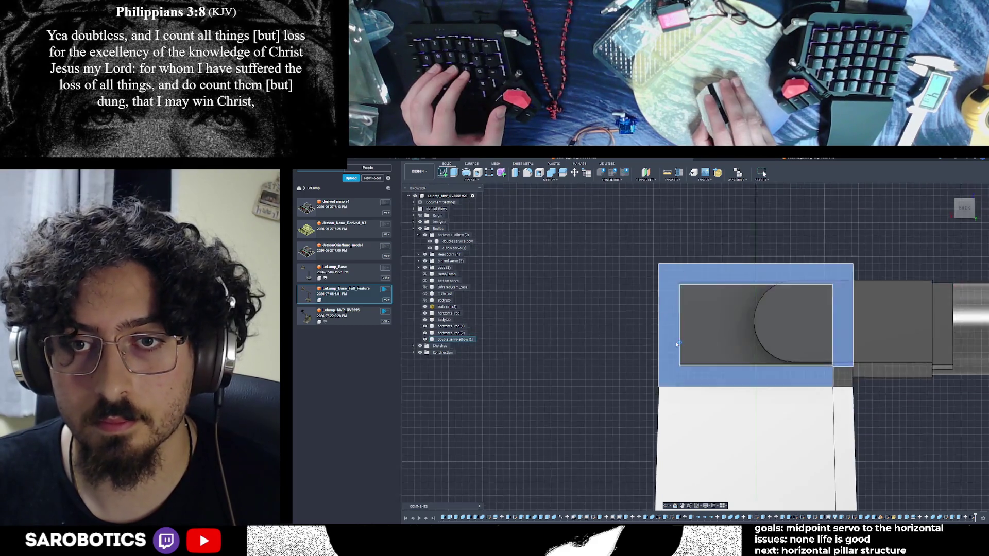
click(677, 343)
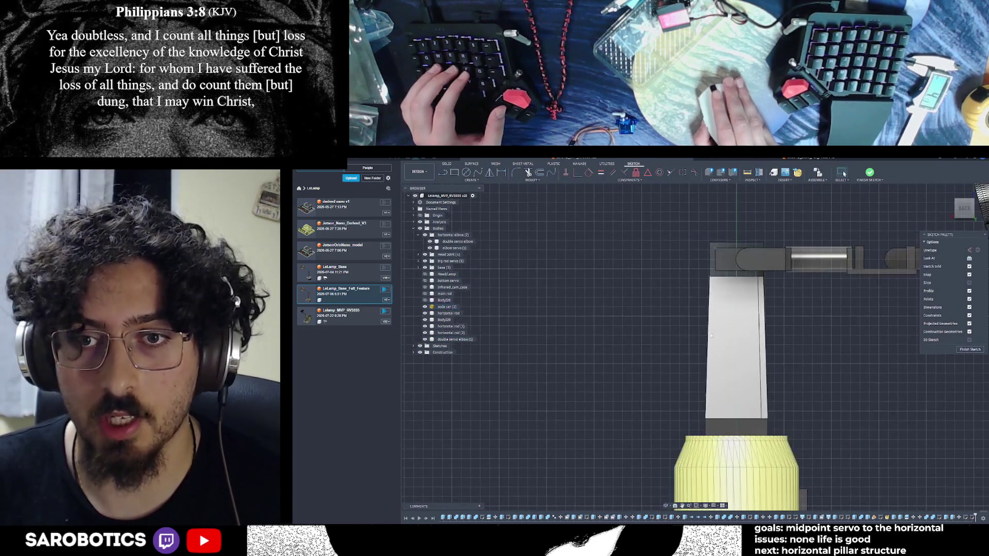
scroll(706, 339, up, 2)
scroll(714, 297, up, 2)
scroll(714, 297, up, 2)
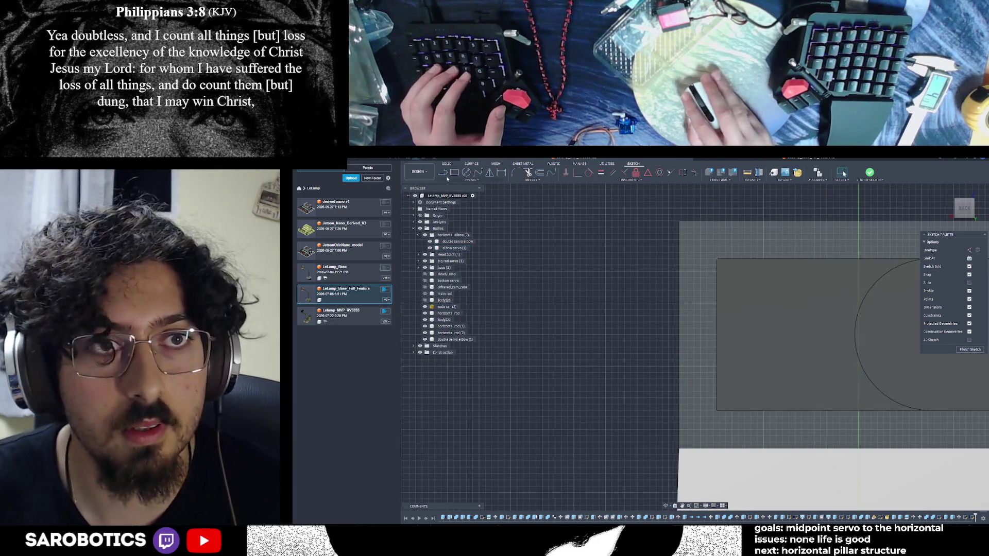
click(444, 173)
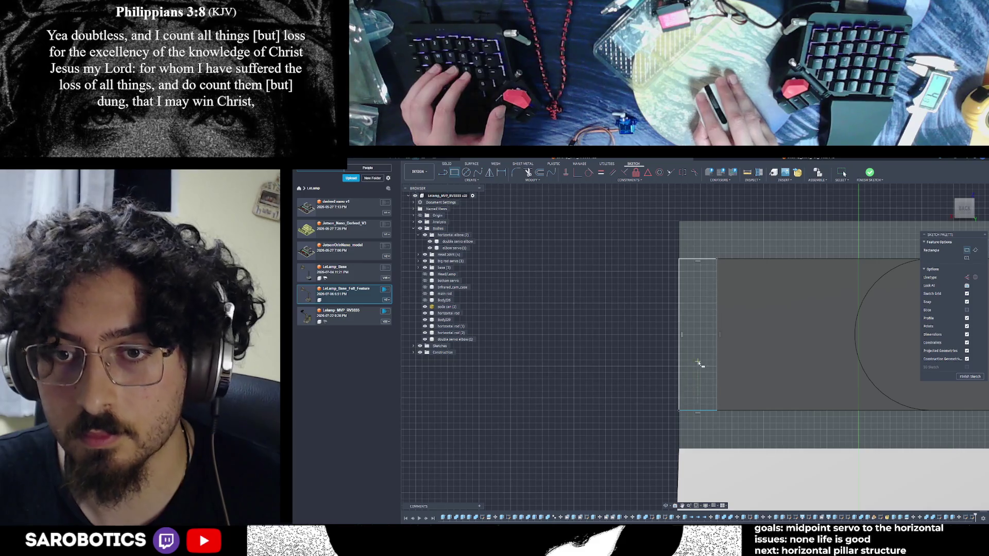
key(Escape)
scroll(700, 371, down, 2)
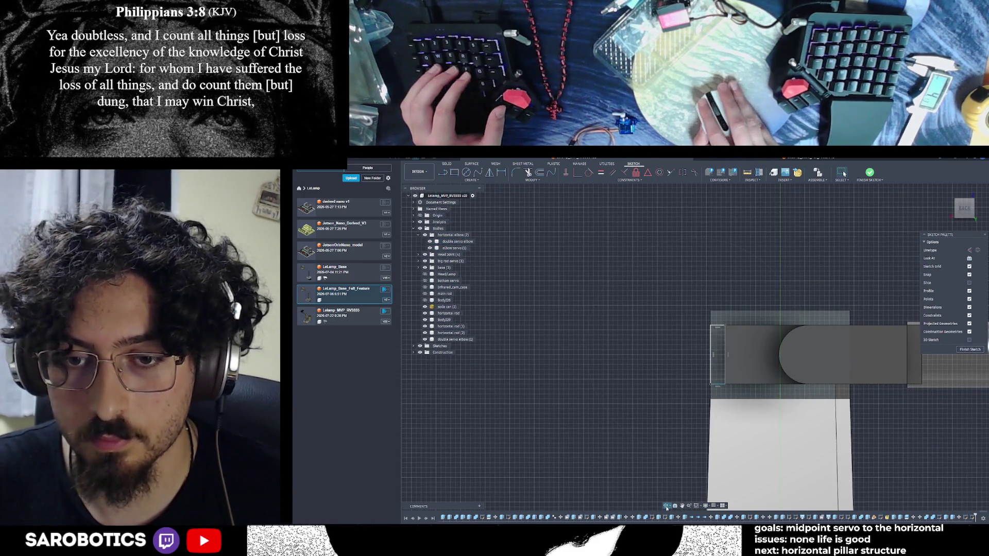
shift+middle_drag(695, 348, 742, 325)
mouse_move(695, 348)
shift+middle_down()
mouse_move(742, 332)
mouse_move(789, 374)
mouse_move(773, 363)
mouse_move(784, 352)
shift+middle_up()
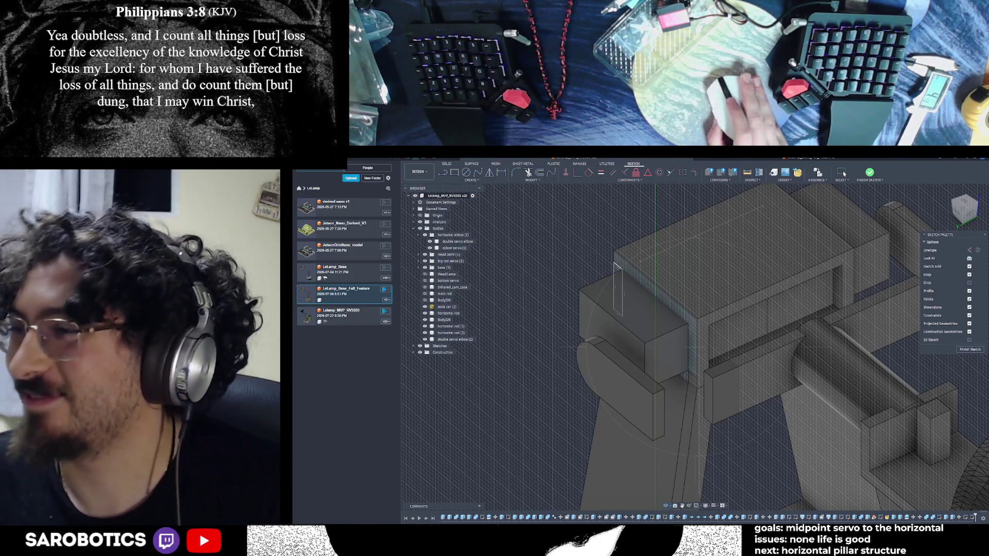
mouse_move(618, 294)
shift+middle_down()
mouse_move(596, 324)
mouse_move(613, 443)
mouse_move(674, 450)
mouse_move(682, 477)
mouse_move(726, 387)
mouse_move(626, 429)
mouse_move(664, 331)
shift+middle_up()
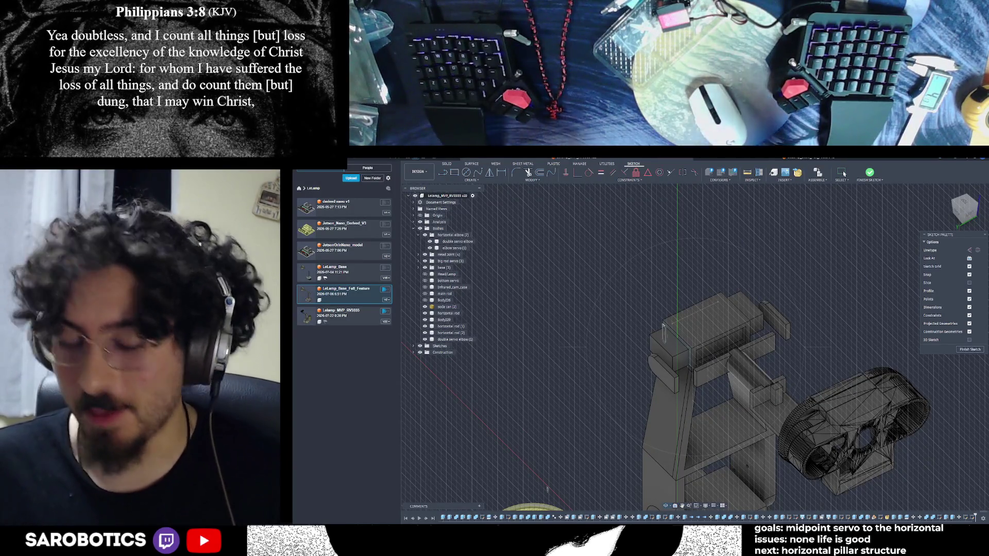
shift+middle_drag(664, 332, 667, 324)
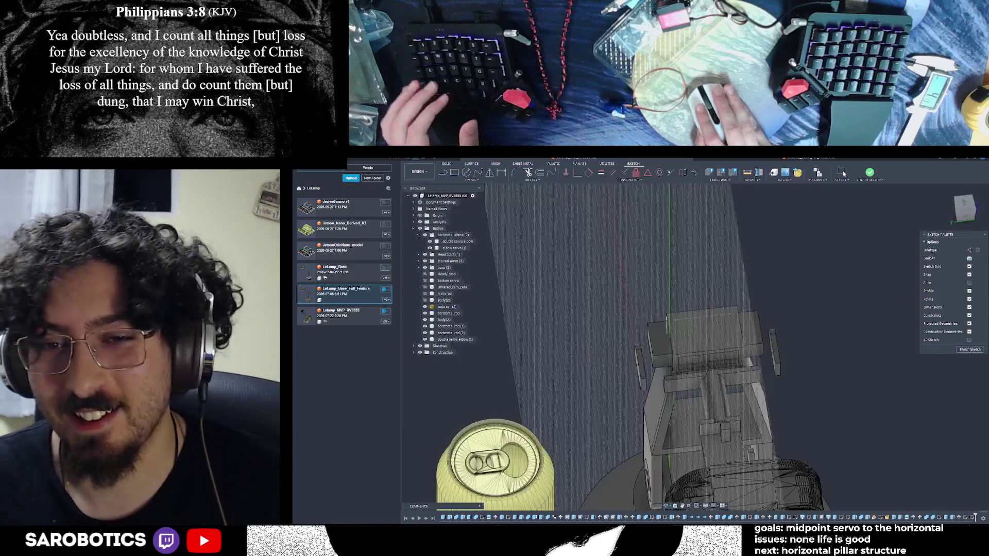
mouse_move(963, 207)
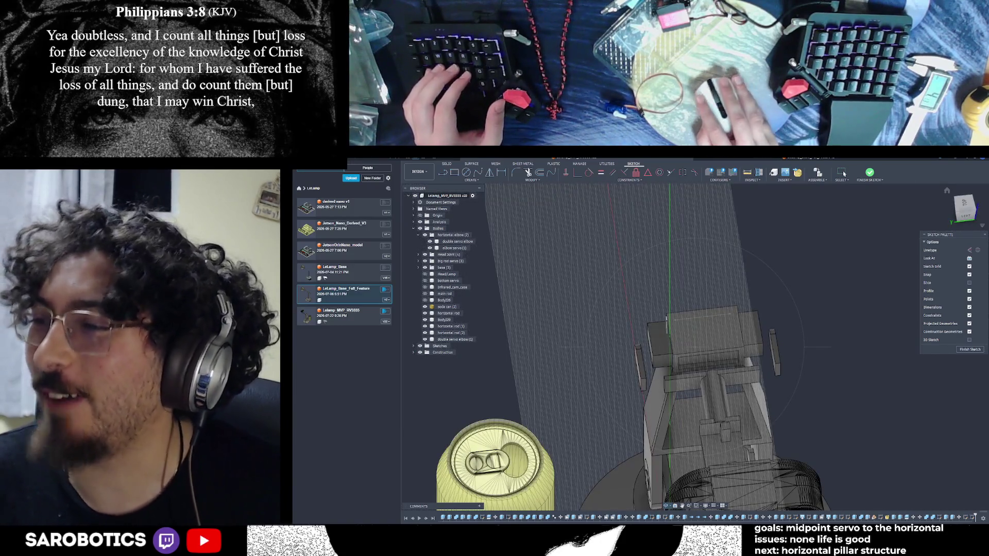
shift+middle_drag(667, 324, 695, 364)
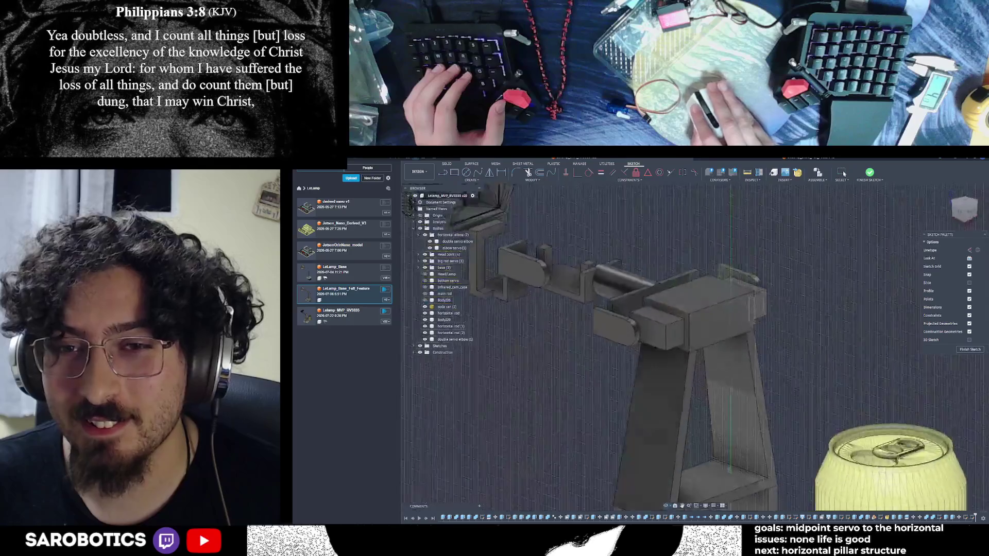
shift+middle_drag(695, 364, 696, 363)
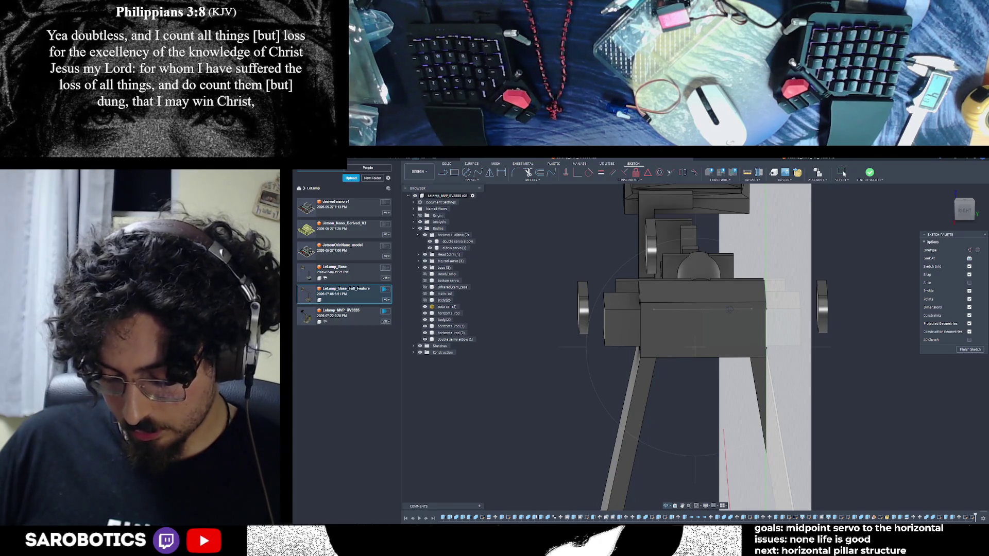
scroll(695, 349, down, 1)
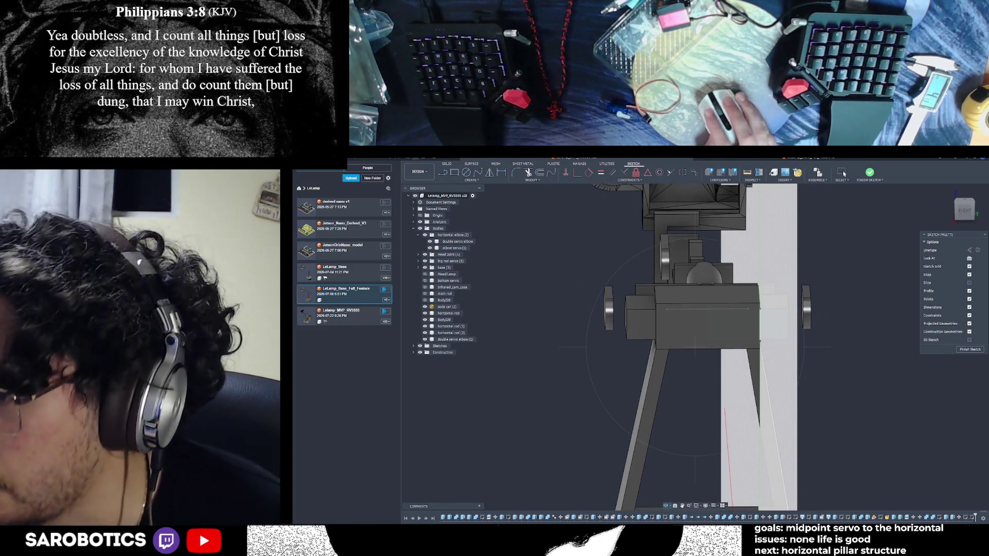